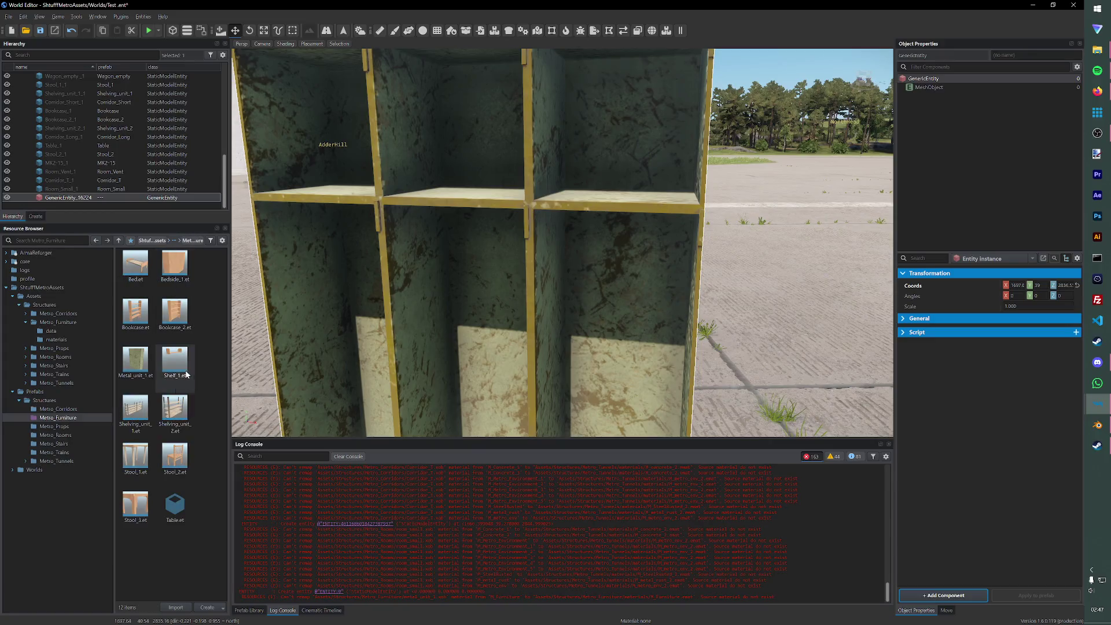
- Open the Metal_unit_1 prefab in prefab edit mode, saving the world first
click(145, 369)
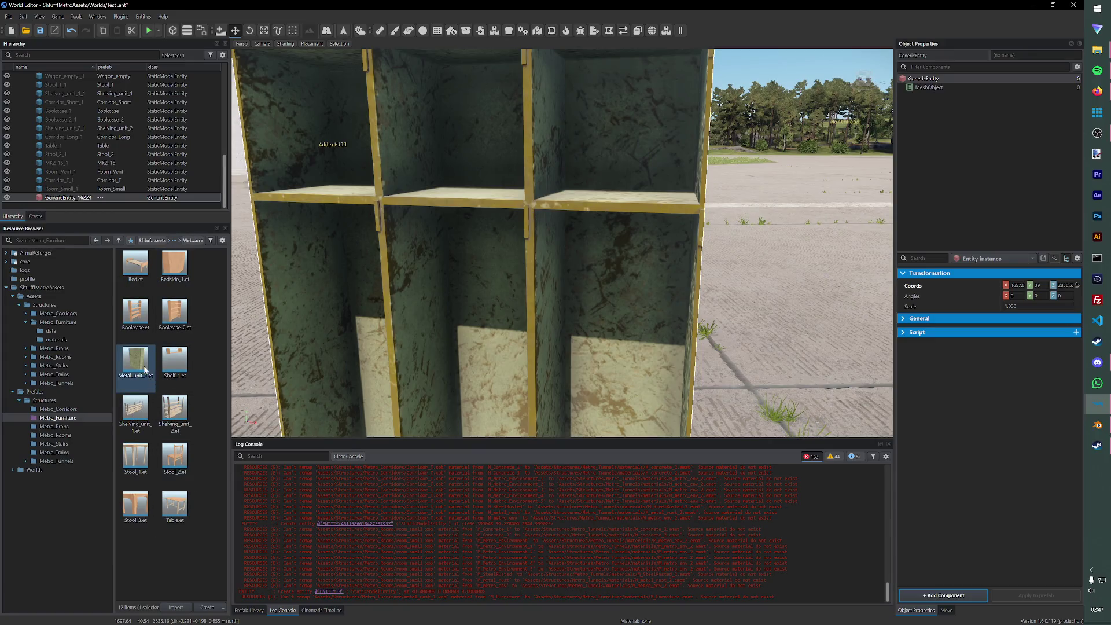
double_click(144, 365)
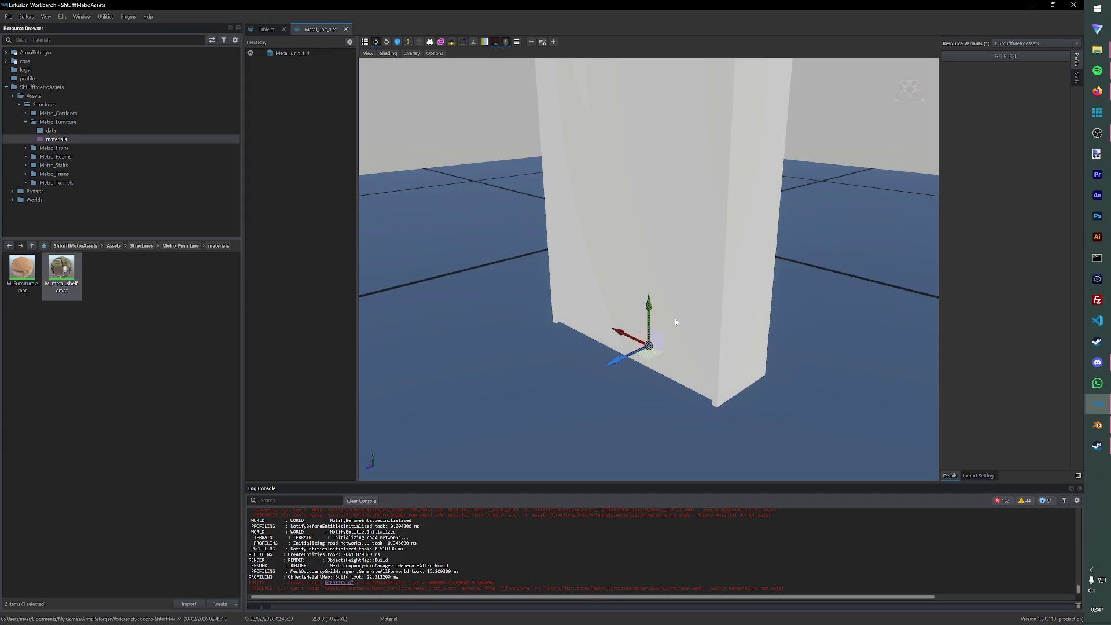
click(1015, 55)
click(405, 381)
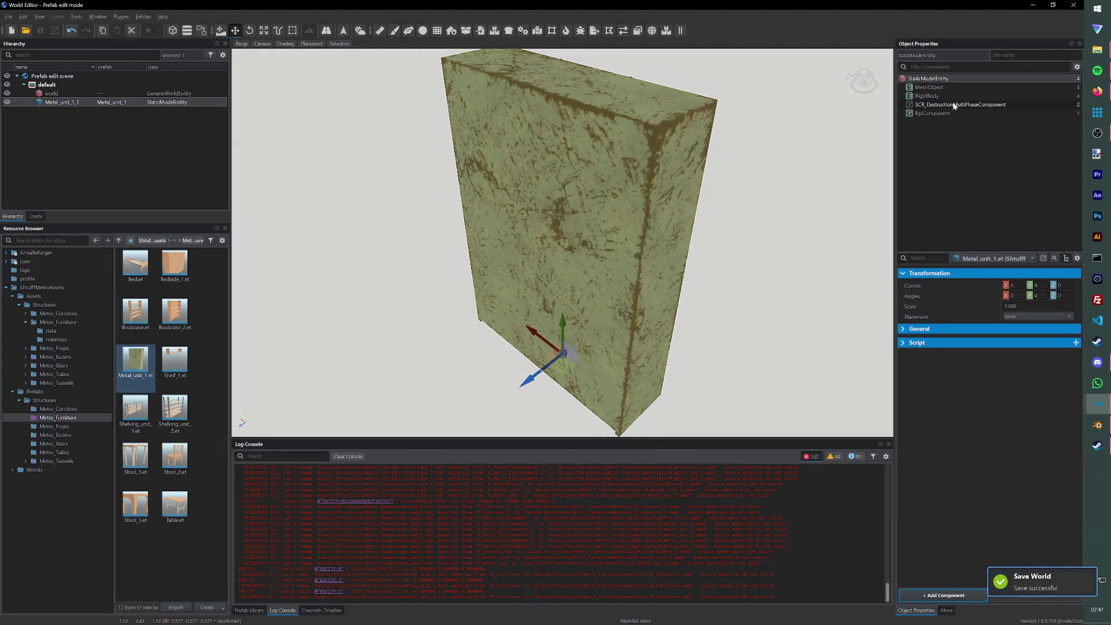
click(937, 96)
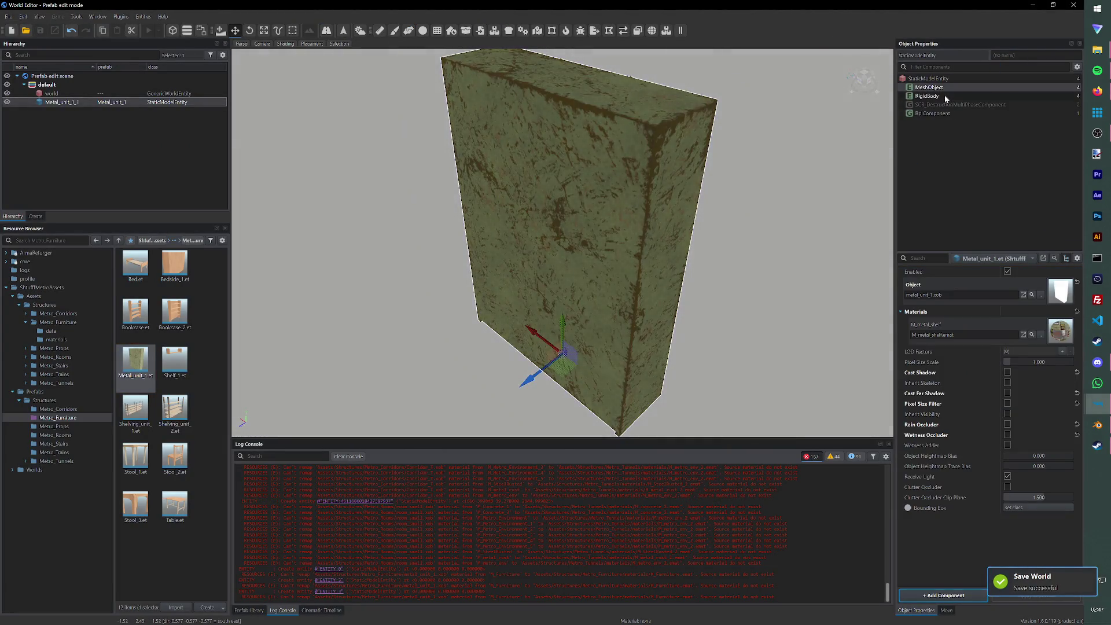
- Review the RigidBody and MeshObject component properties before moving over to Blender
click(943, 94)
click(929, 87)
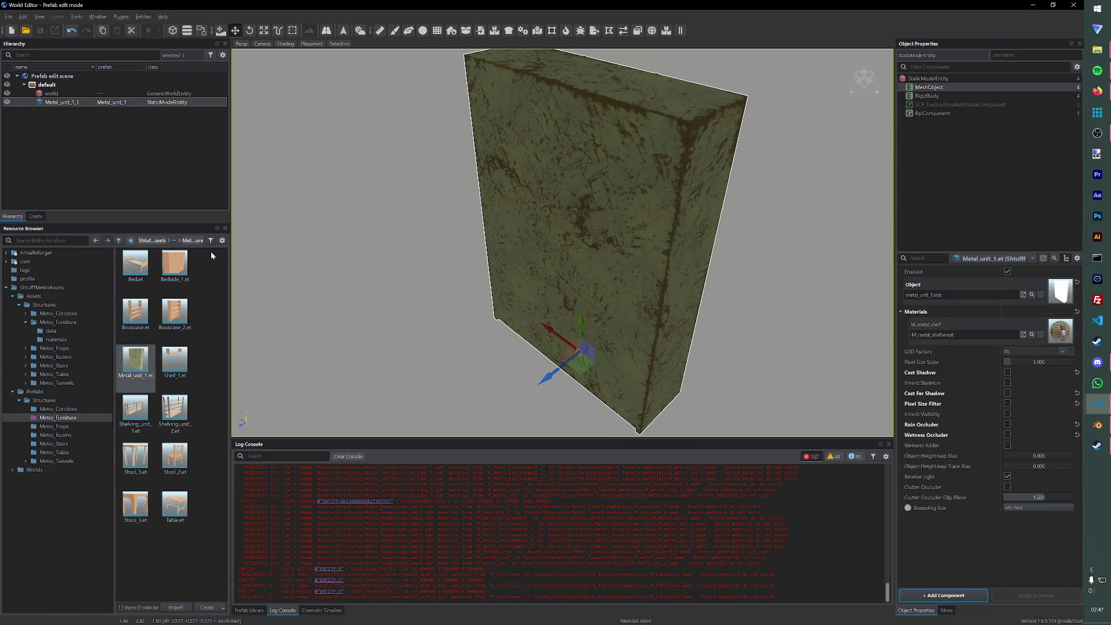
click(9, 17)
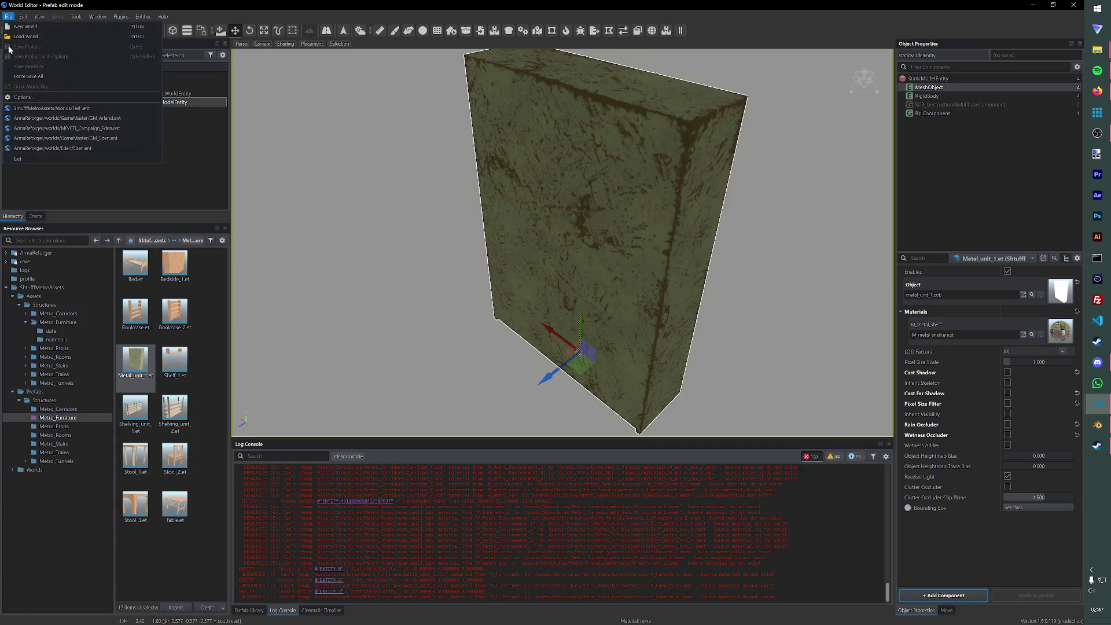
click(1098, 425)
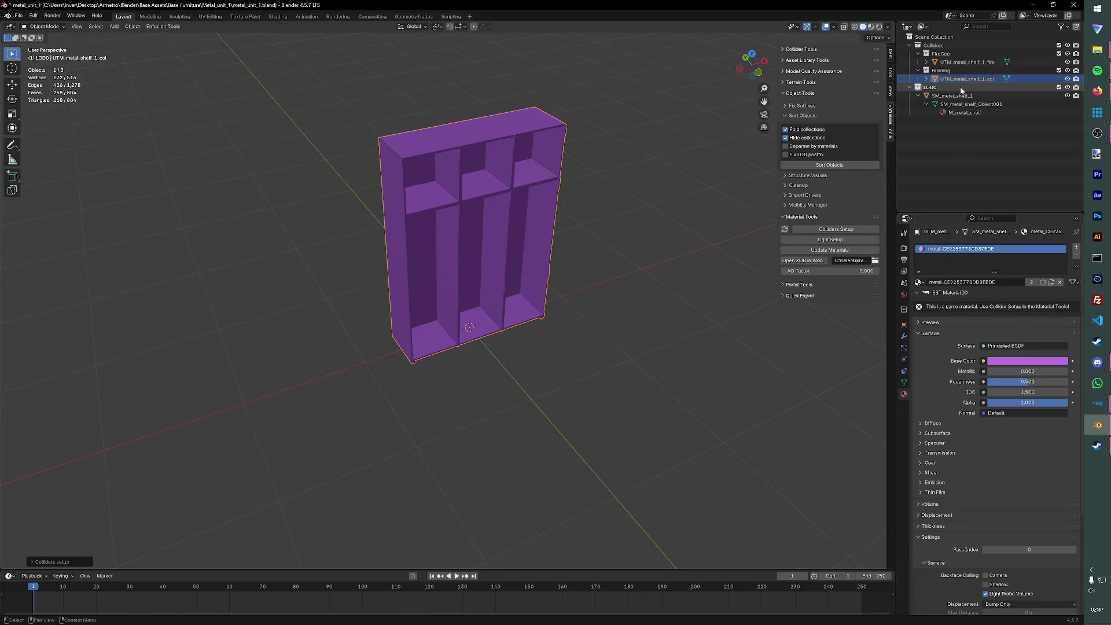
- Apply Colliders Setup with Metal and Building, save metal_unit_1.blend, and return to World Editor
click(827, 229)
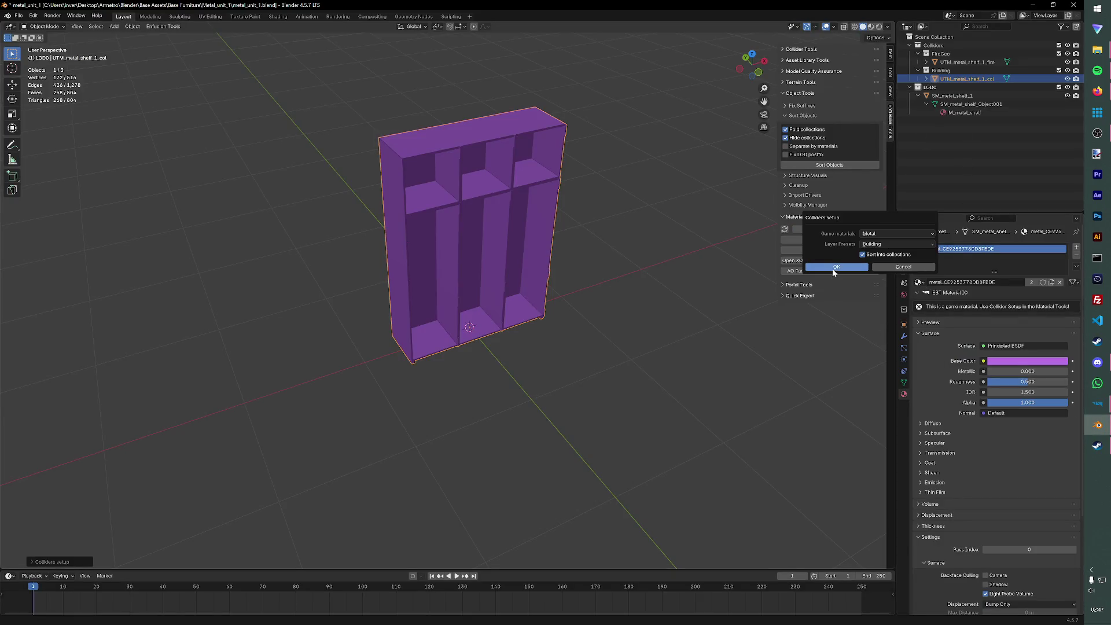
click(835, 268)
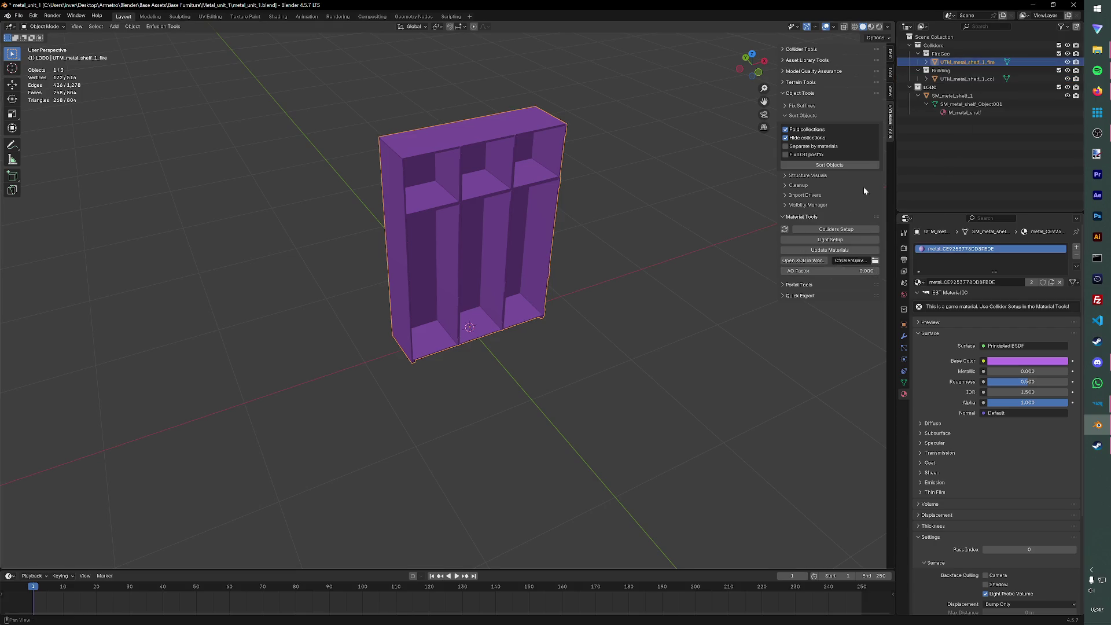
click(842, 230)
click(843, 265)
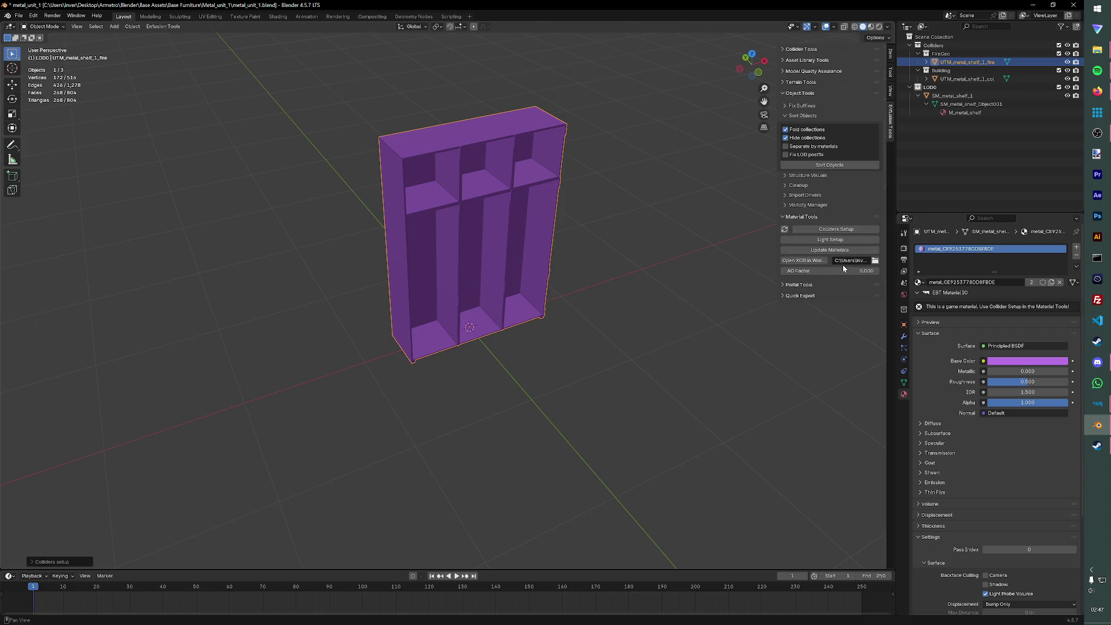
key(ctrl+s)
mouse_move(1096, 425)
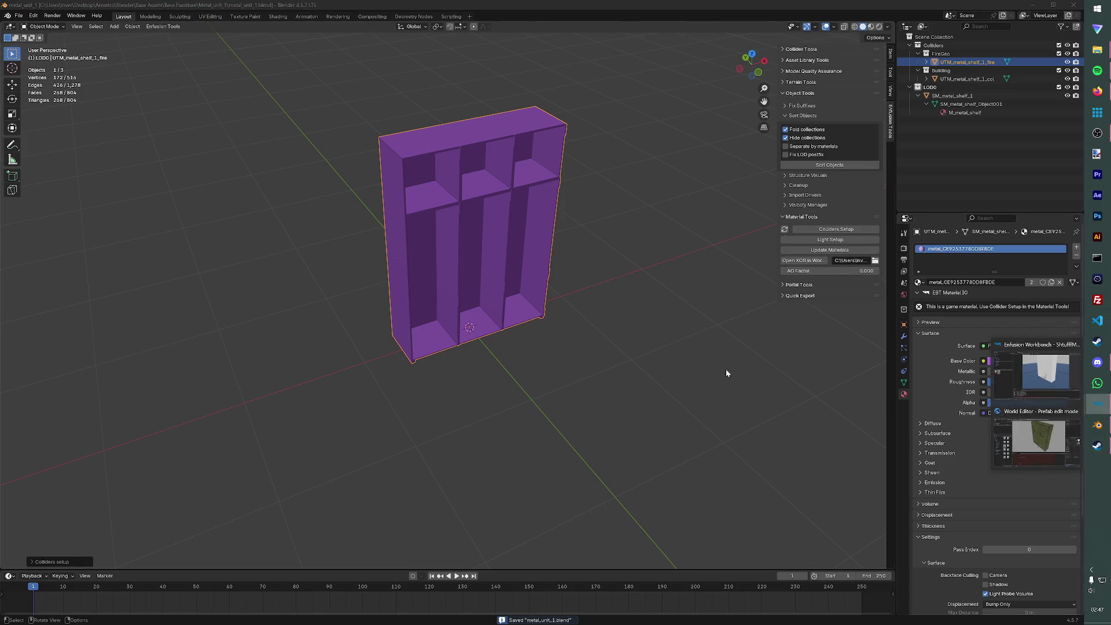
click(1015, 394)
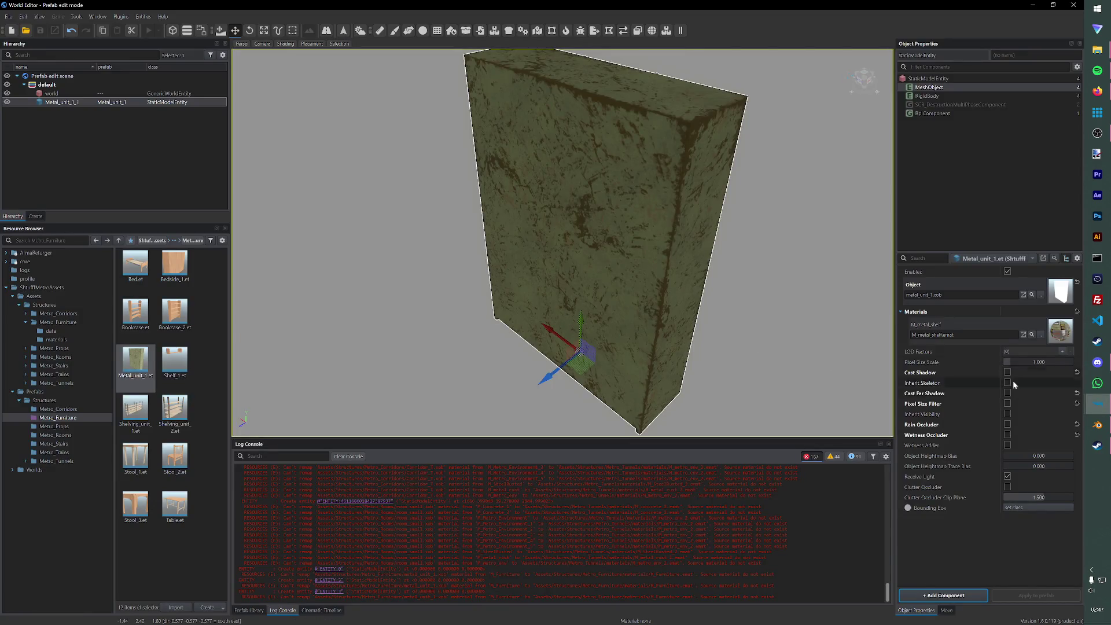
- Check the destruction, StaticModelEntity and MeshObject settings, then reload Test.ent from recent files
click(943, 105)
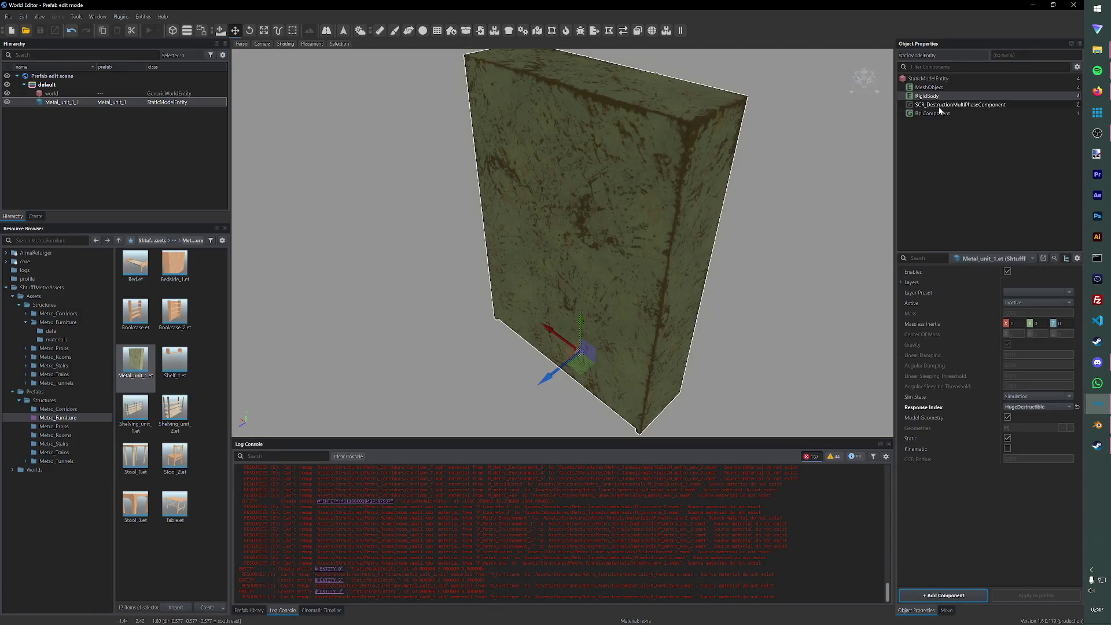
click(939, 79)
click(929, 87)
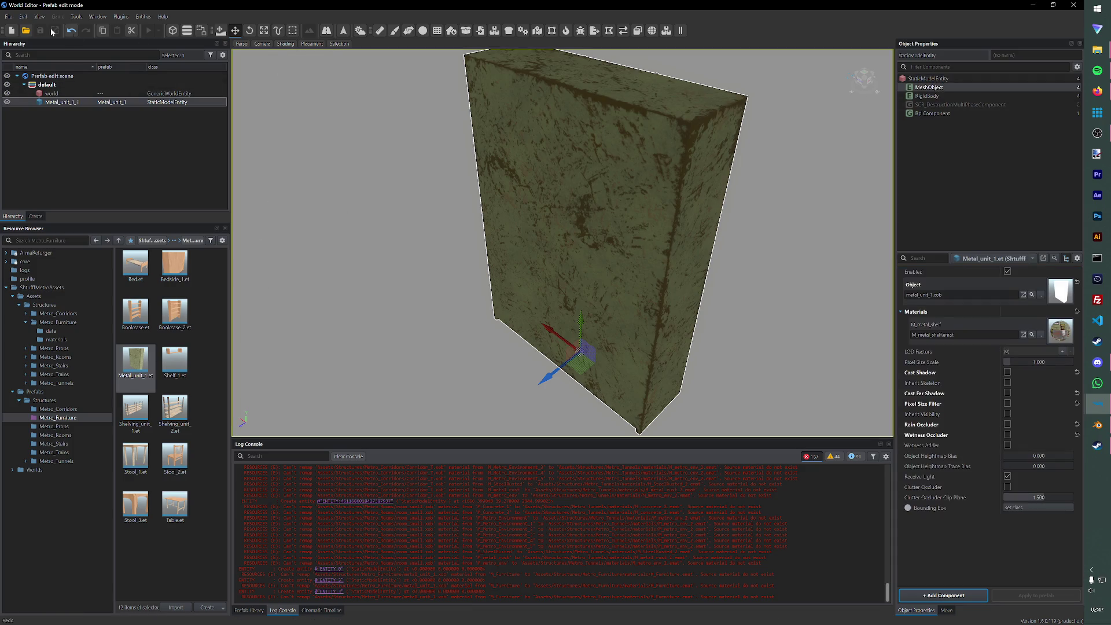
click(9, 16)
click(42, 109)
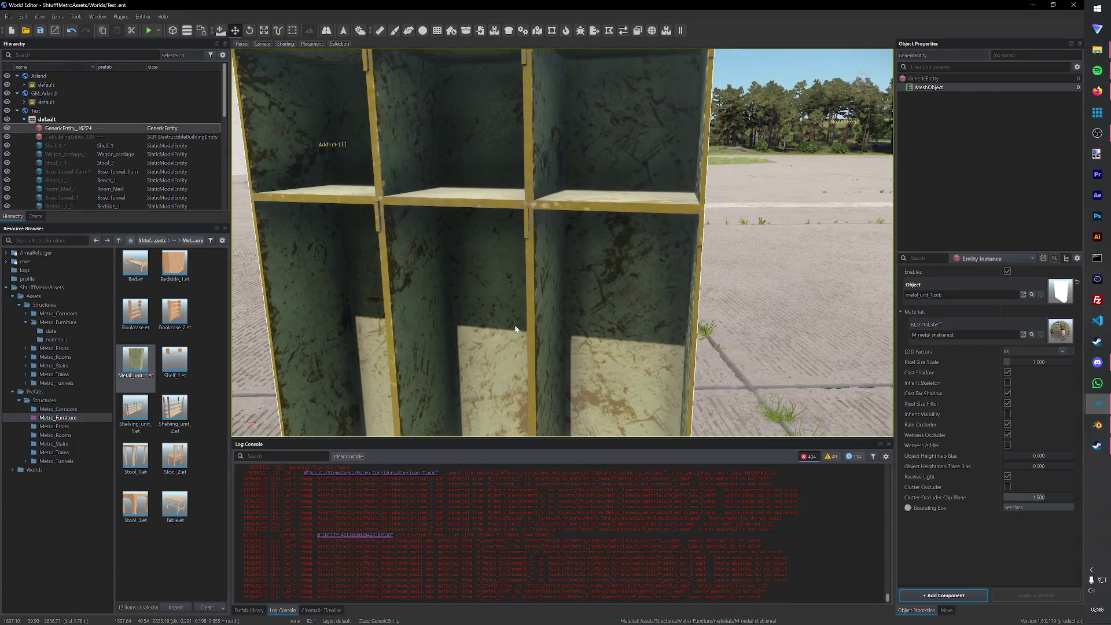
- Place a Metal_unit_1 shelf in the world and test it in play mode
mouse_move(135, 362)
mouse_down()
mouse_move(488, 379)
mouse_move(491, 352)
mouse_up()
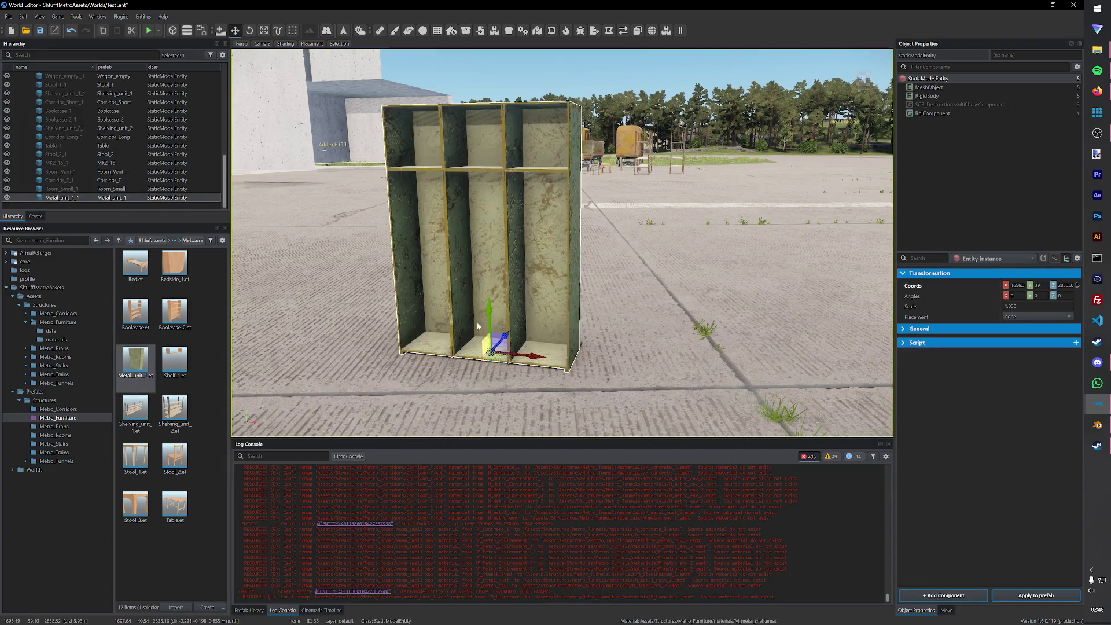
click(146, 30)
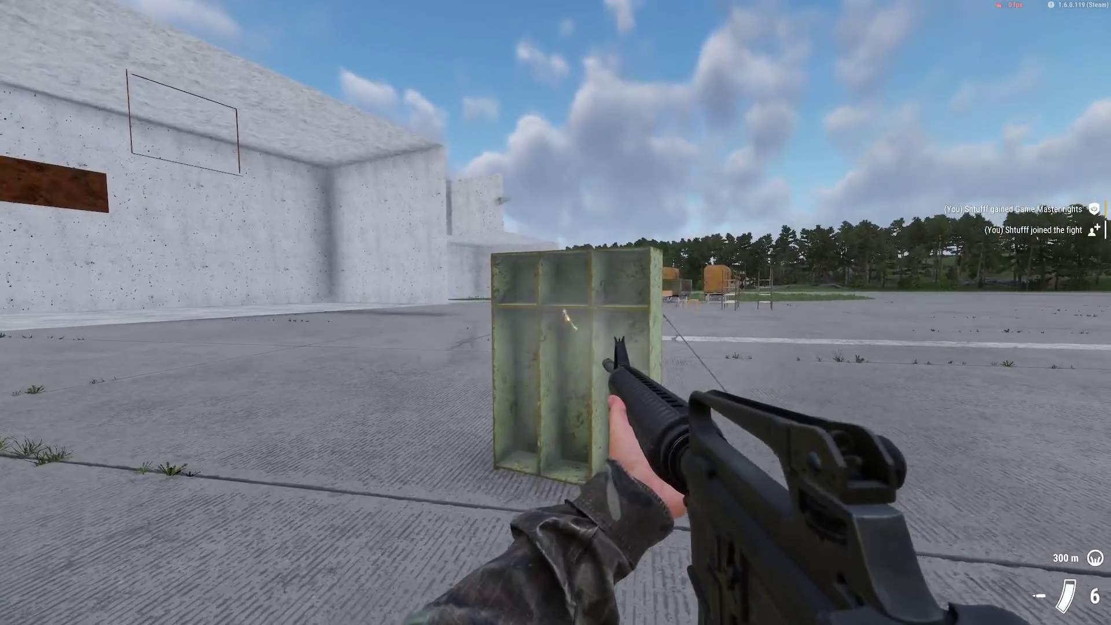
key(w)
key(s)
key(Escape)
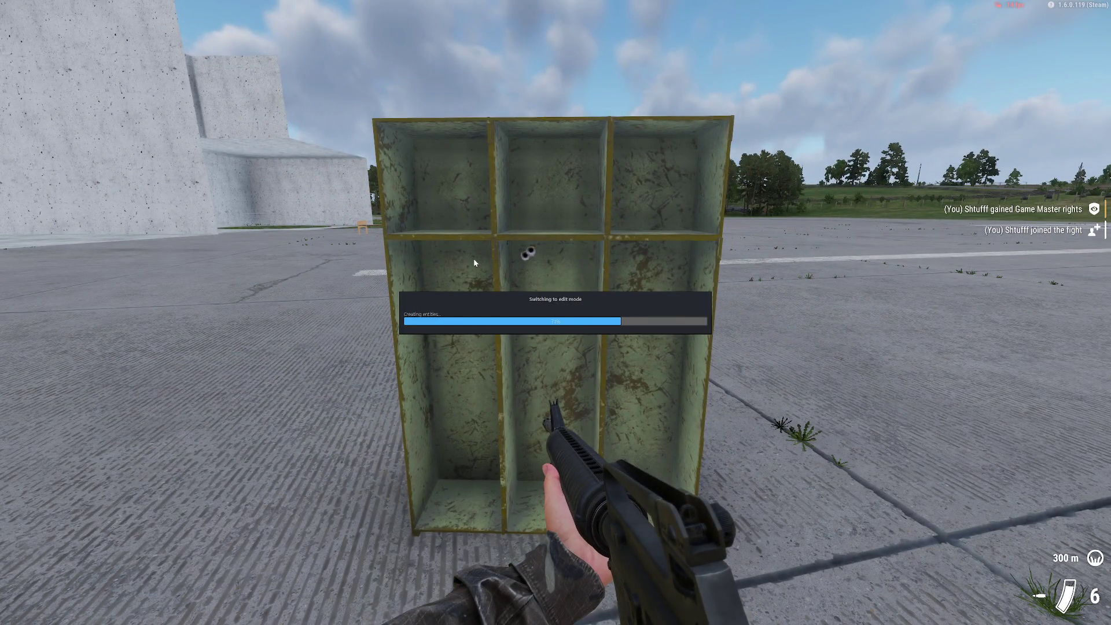
- Move the shelf beside the other furniture props, save the world, and return to Blender
scroll(612, 234, down, 5)
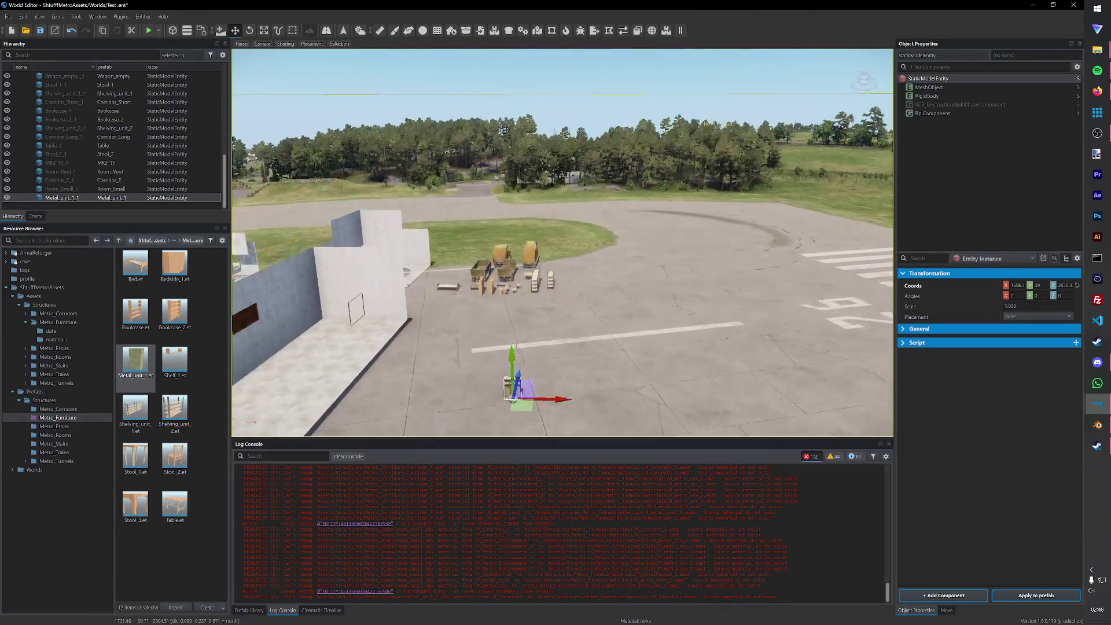
drag(515, 396, 557, 318)
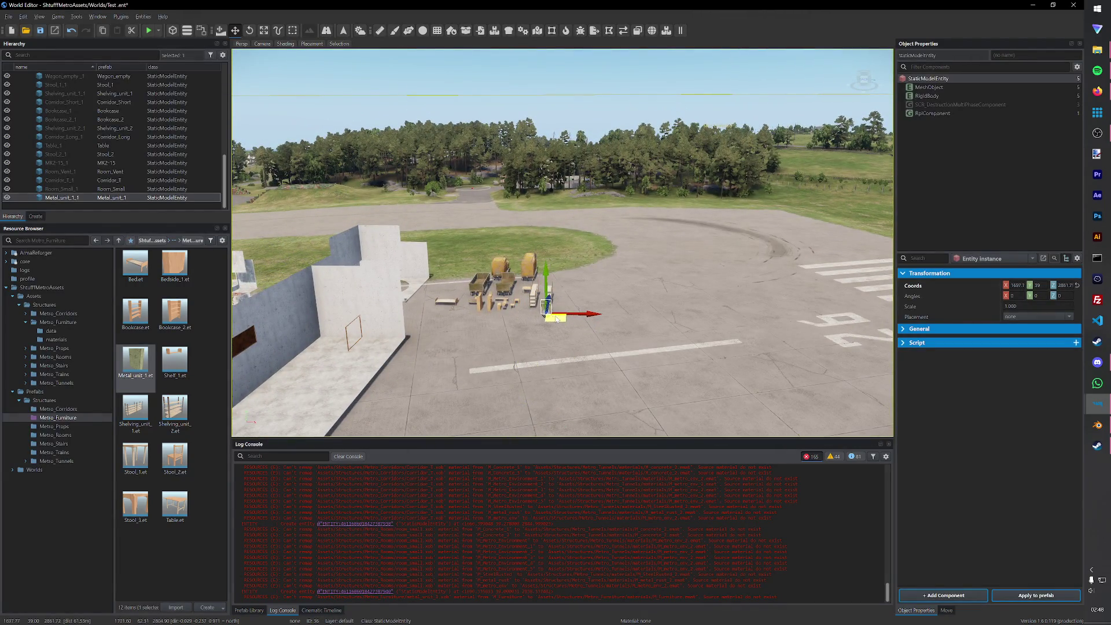
key(ctrl+s)
key(alt+Tab)
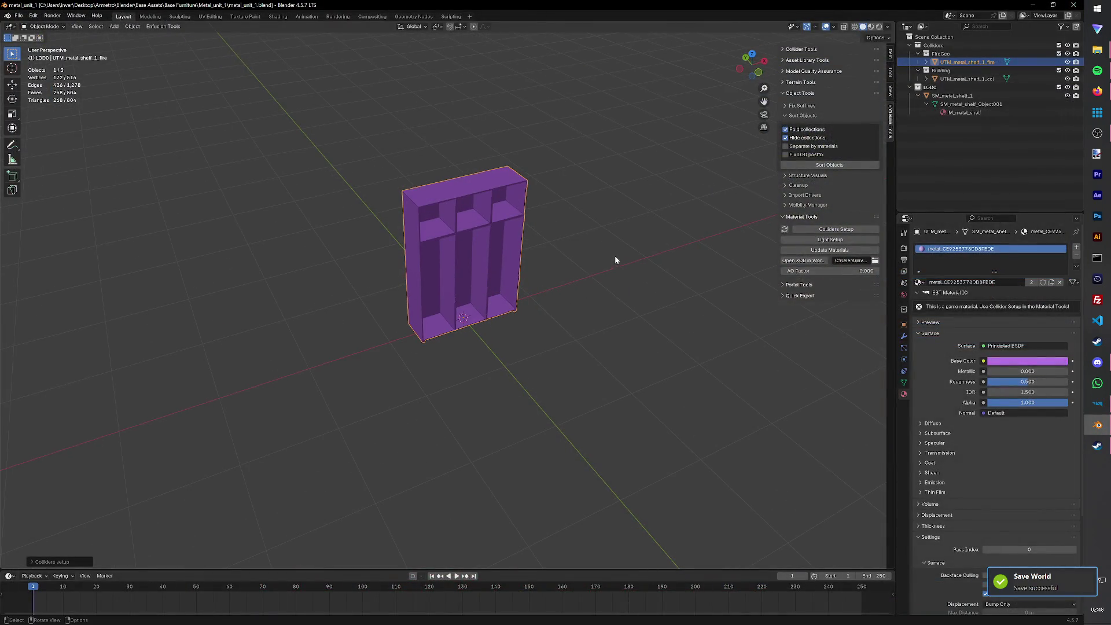
- Save metal_unit_1.blend and deselect the shelf
key(ctrl+s)
middle_drag(349, 173, 249, 189)
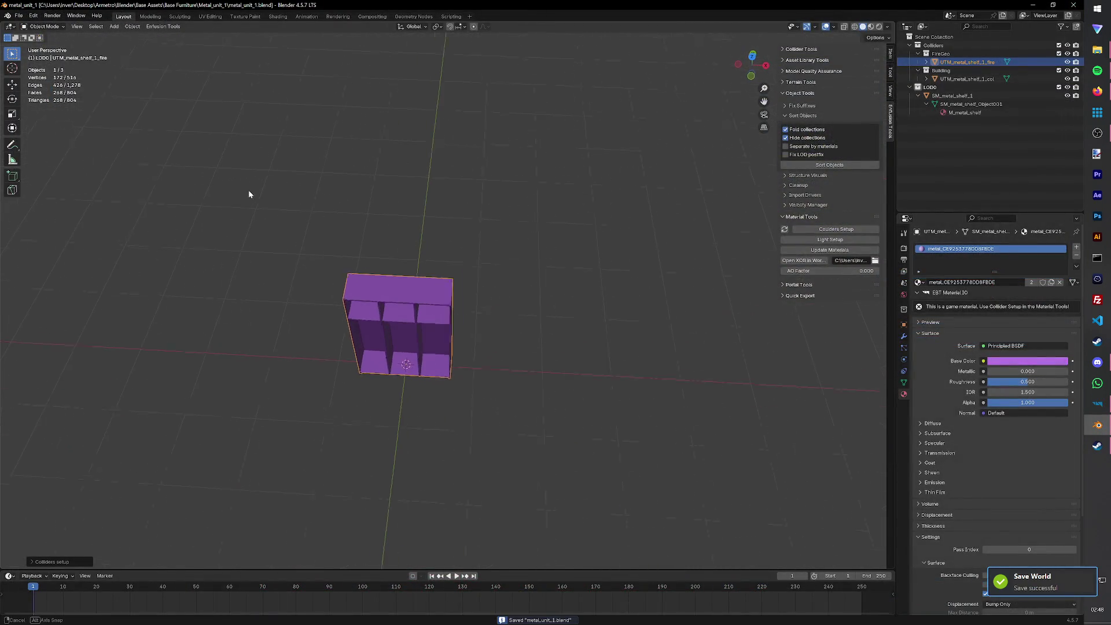
click(19, 16)
click(284, 136)
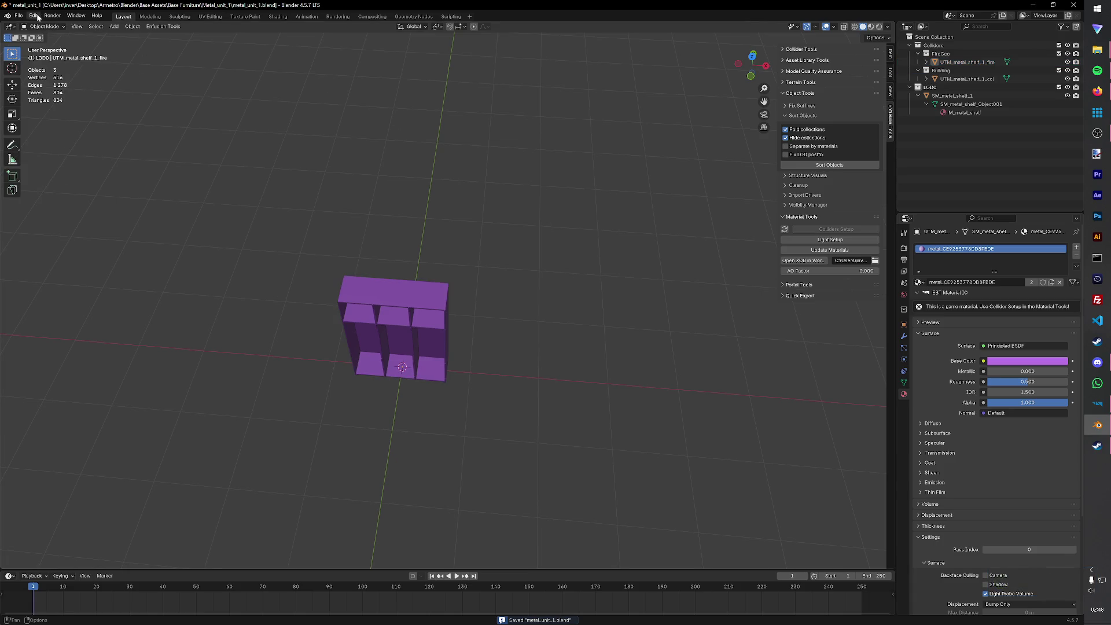
- Open Corridor_2.blend without saving the current changes
click(19, 16)
click(69, 59)
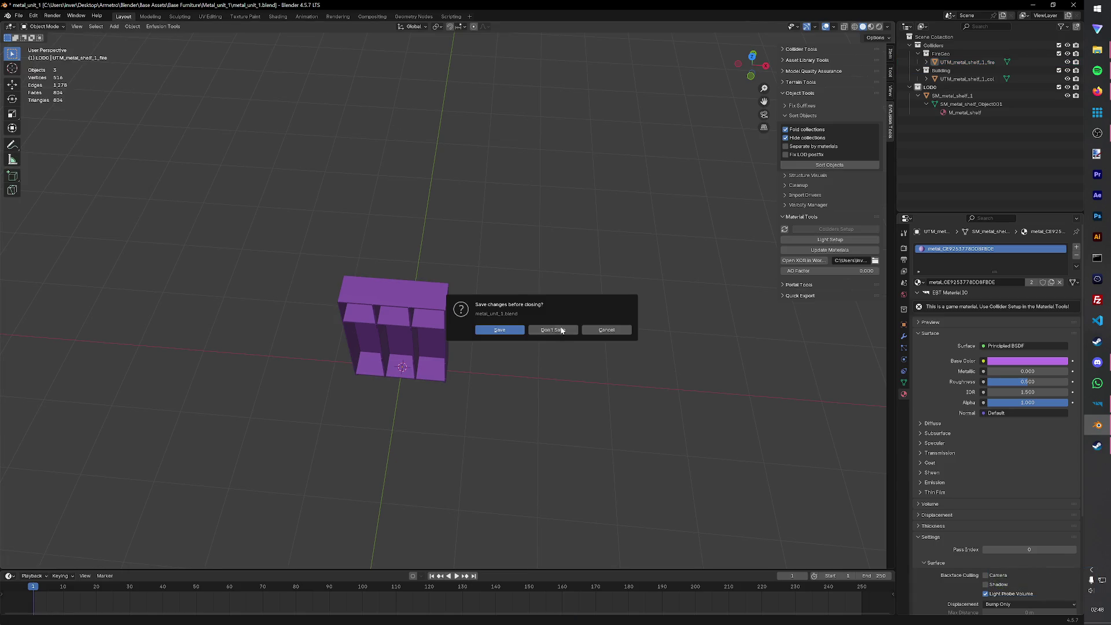
click(500, 330)
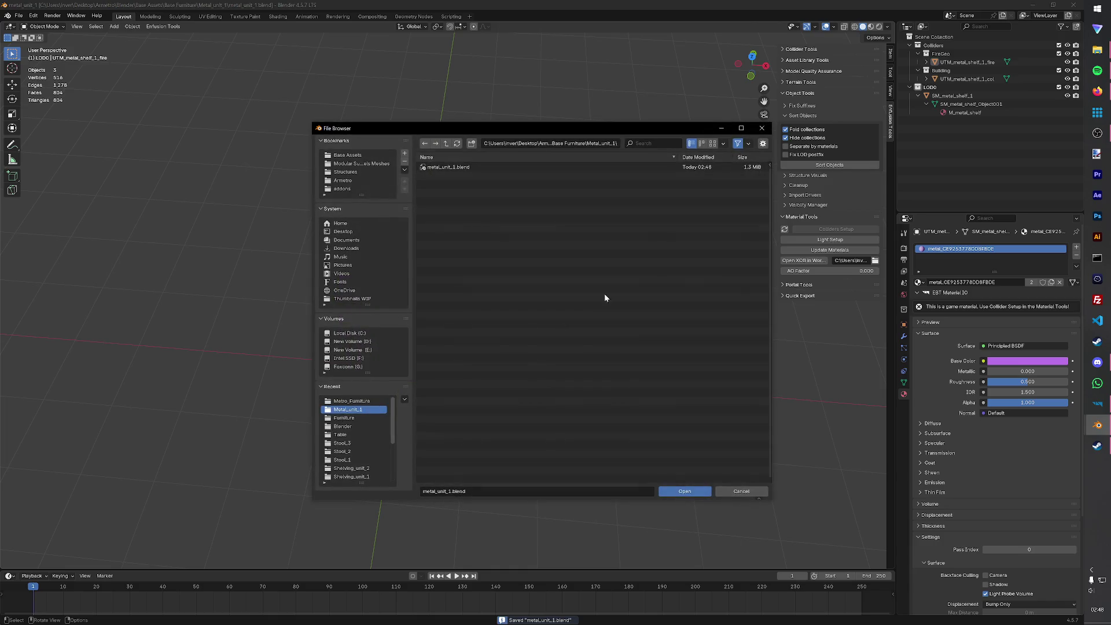
click(762, 129)
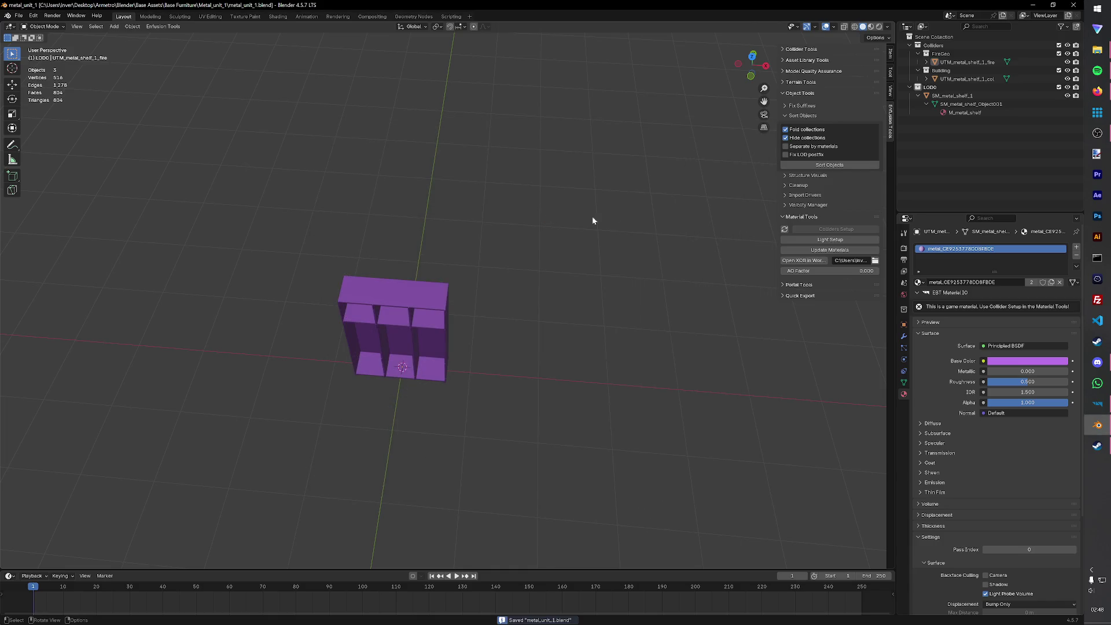
click(1044, 17)
mouse_move(1097, 50)
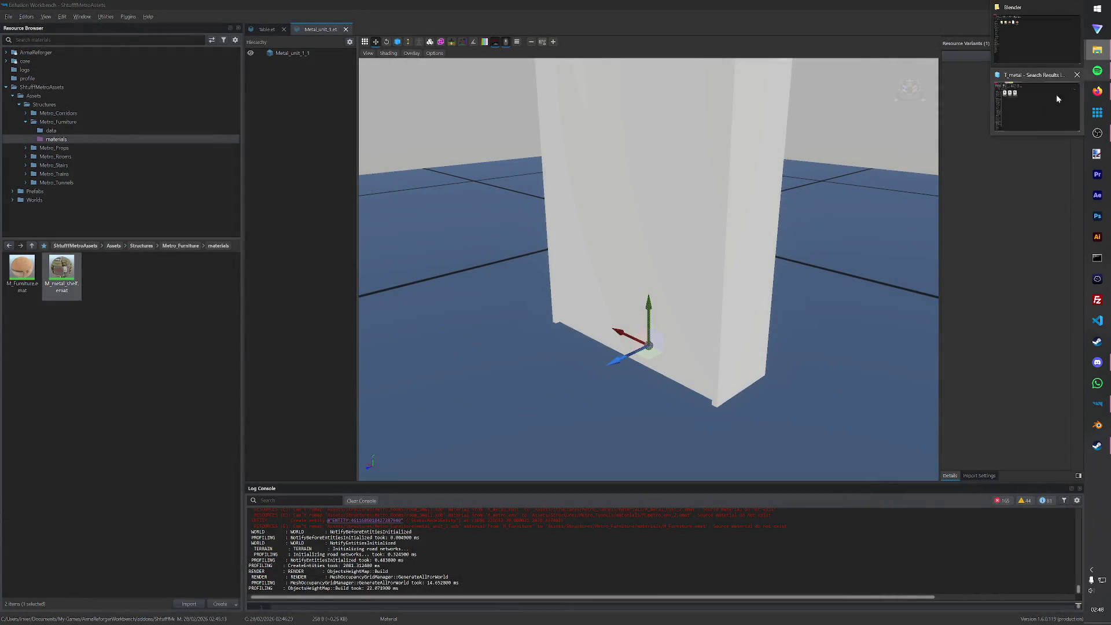
click(1025, 39)
double_click(194, 101)
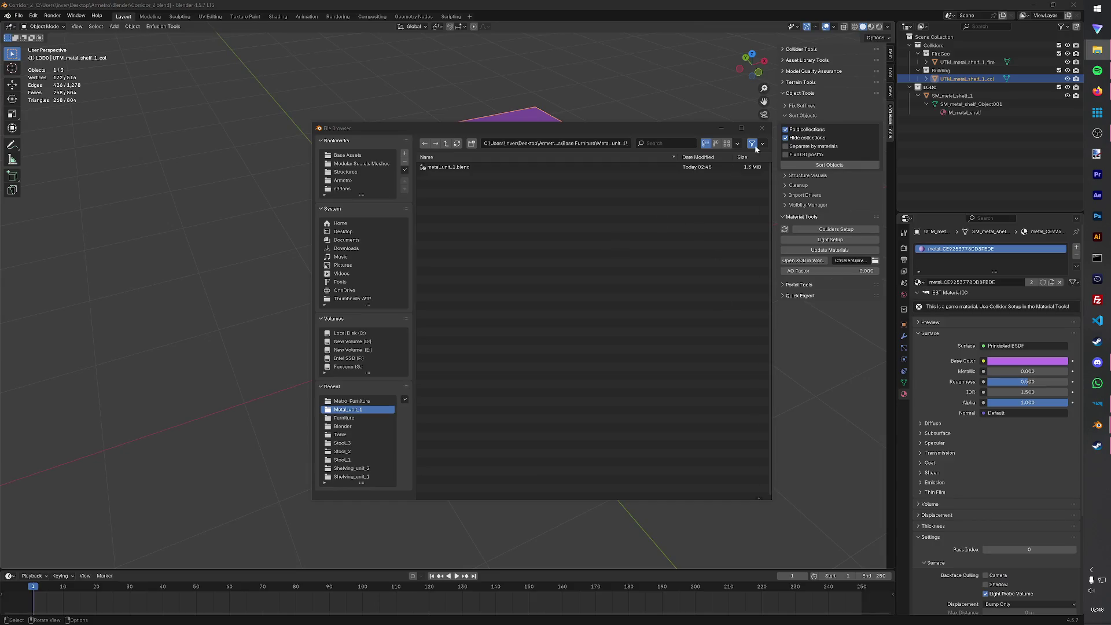
- Select the three old shelf objects and delete them
key(Escape)
key(a)
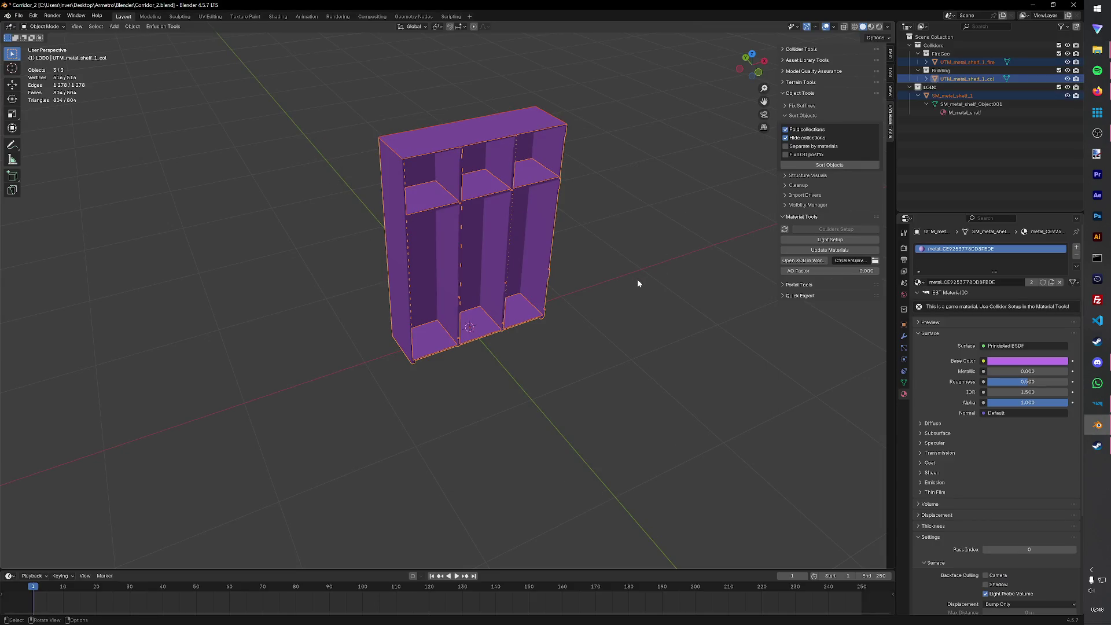
key(Delete)
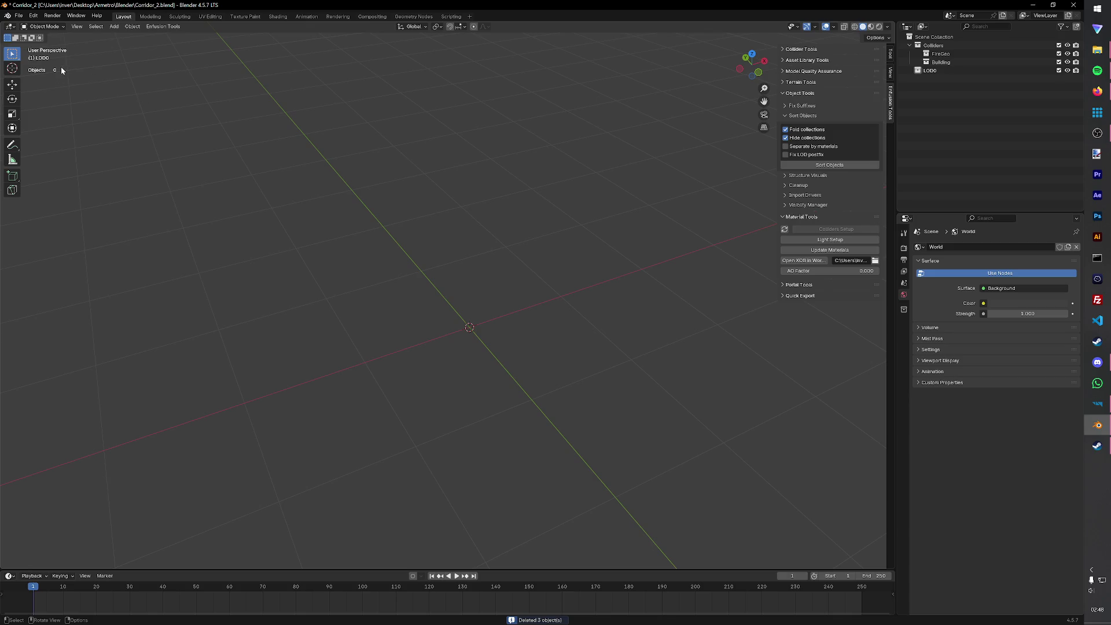
click(18, 16)
- Import SM_metal_shelf_2.FBX from the subway tunnels Furniture folder and orbit around it
mouse_move(34, 134)
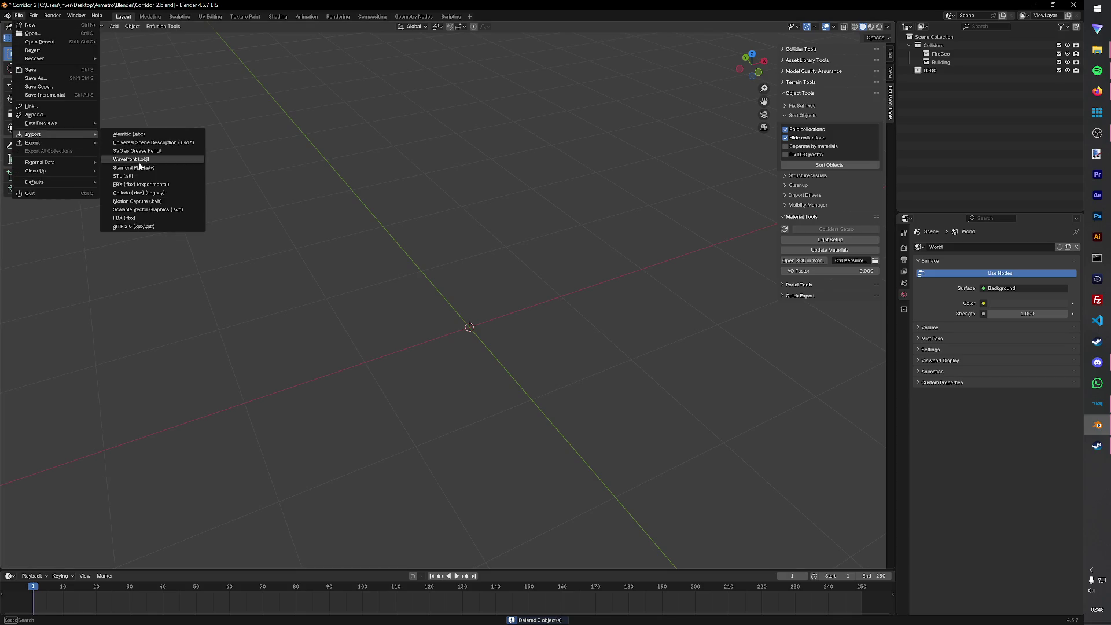
click(132, 184)
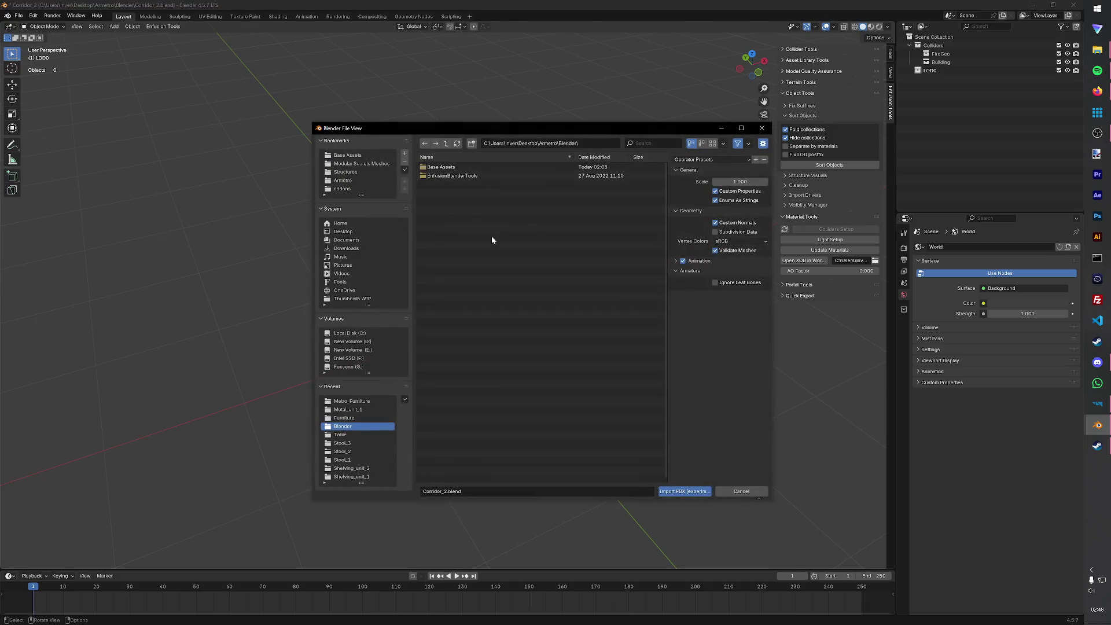
click(360, 164)
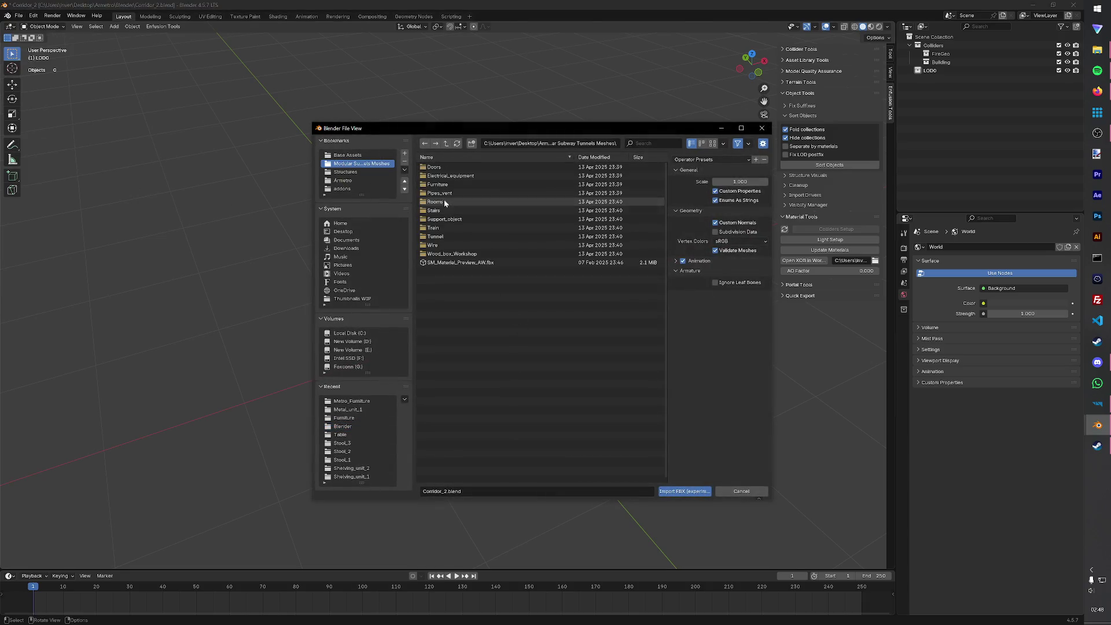
double_click(438, 184)
click(473, 289)
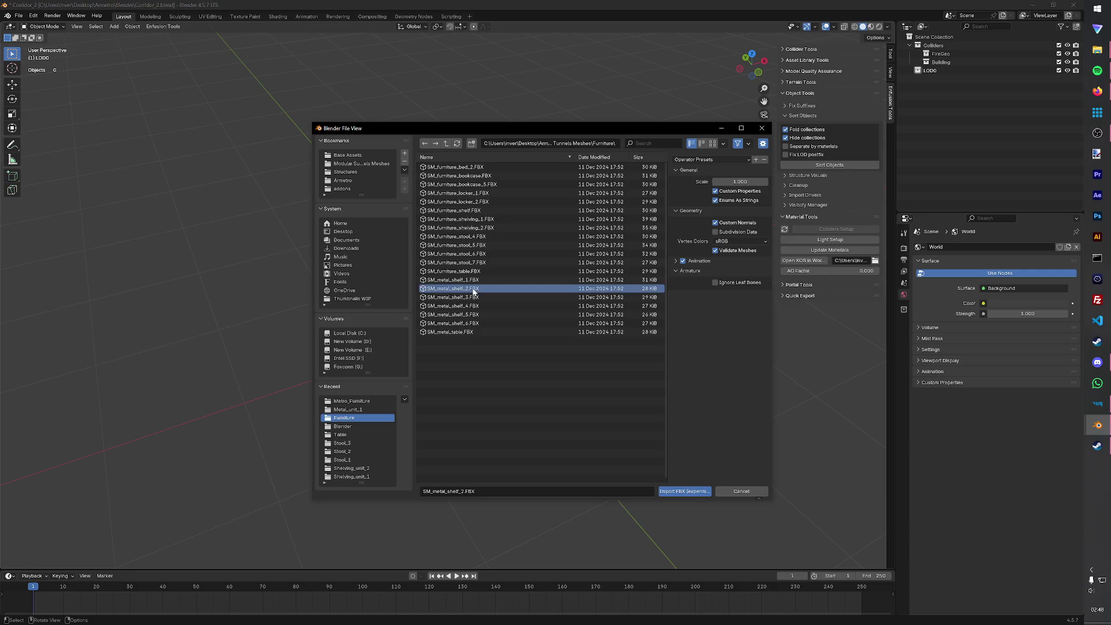
click(685, 492)
mouse_move(498, 362)
middle_down()
mouse_move(588, 359)
mouse_move(488, 335)
mouse_move(502, 361)
middle_up()
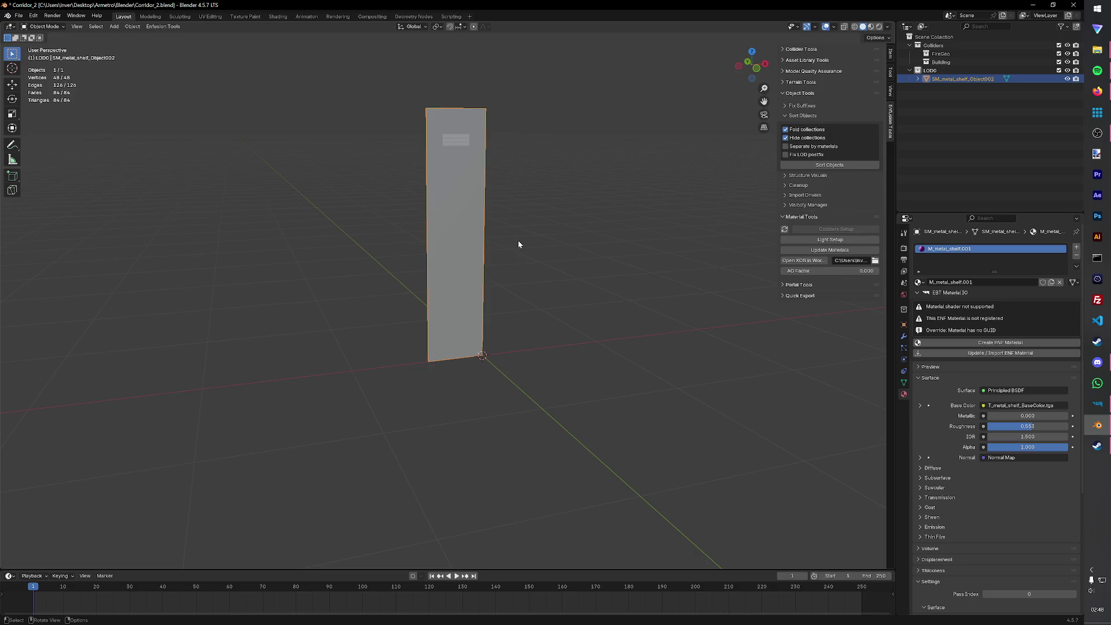
mouse_move(518, 244)
middle_down()
mouse_move(493, 288)
mouse_move(551, 288)
mouse_move(529, 264)
middle_up()
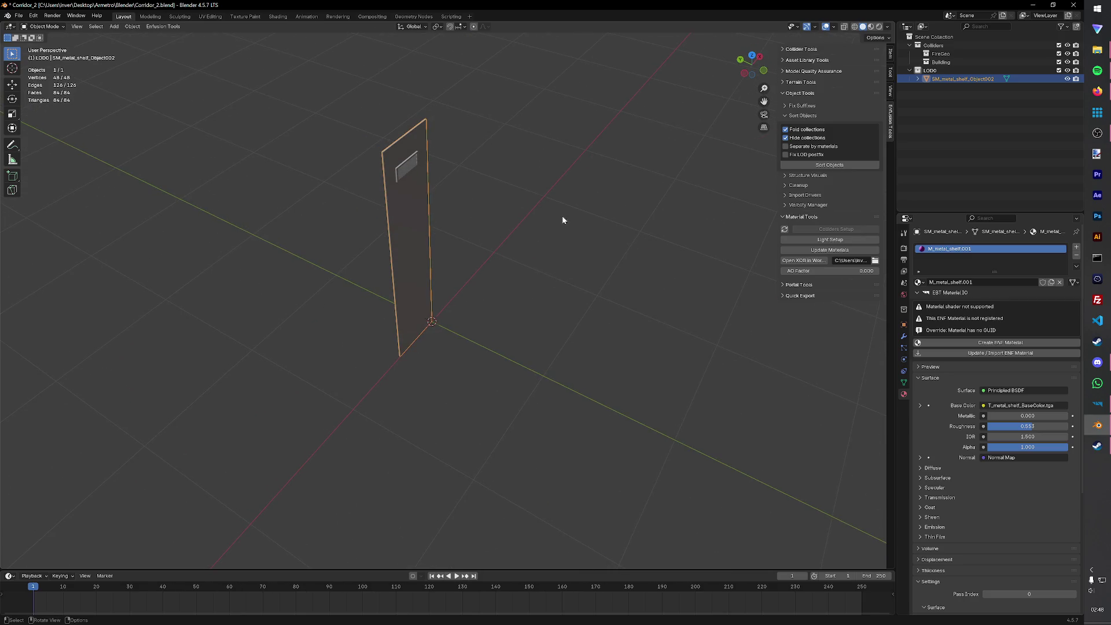
middle_drag(563, 220, 525, 238)
mouse_move(426, 150)
middle_down()
mouse_move(512, 158)
mouse_move(479, 163)
mouse_move(674, 170)
middle_up()
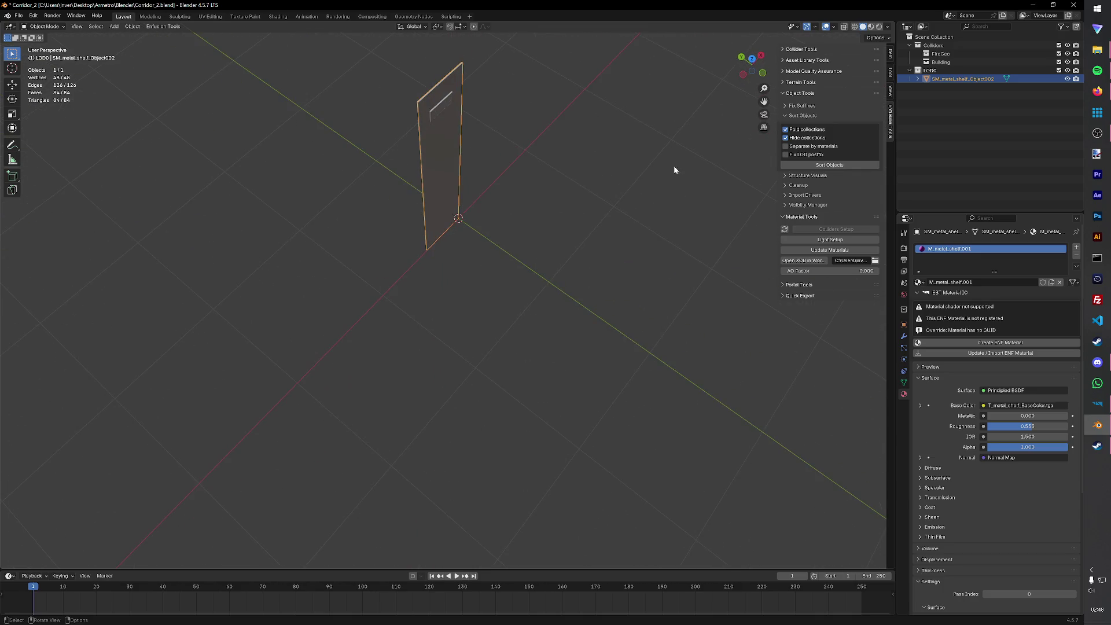
- Rename the imported shelf object to SM_metal_unit_door
double_click(976, 83)
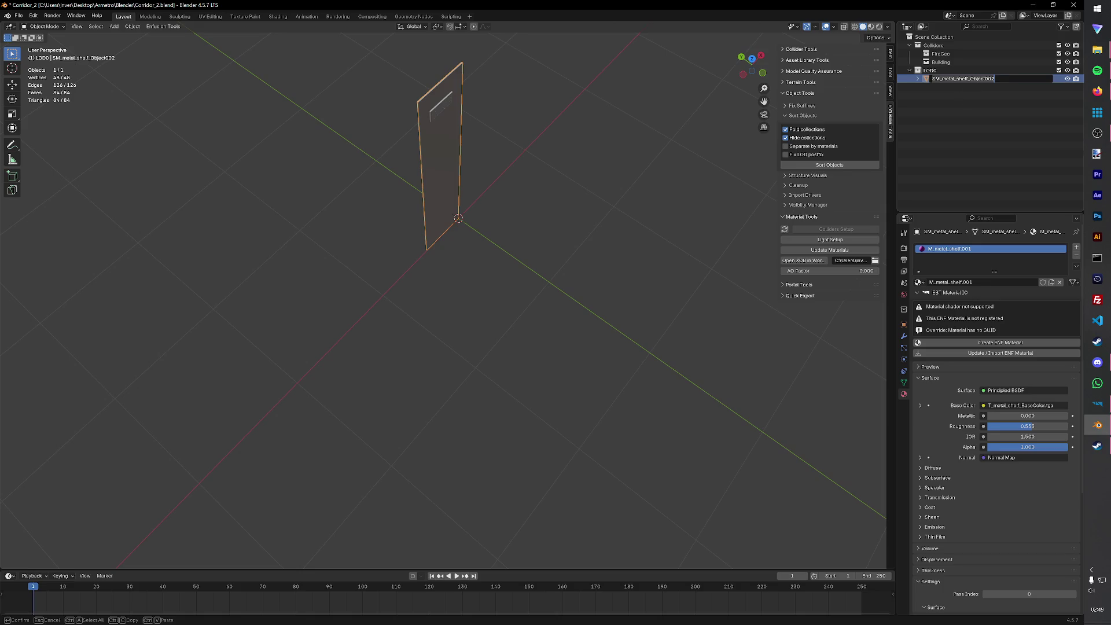
click(961, 79)
key(ctrl+a)
text(SM_)
key(Return)
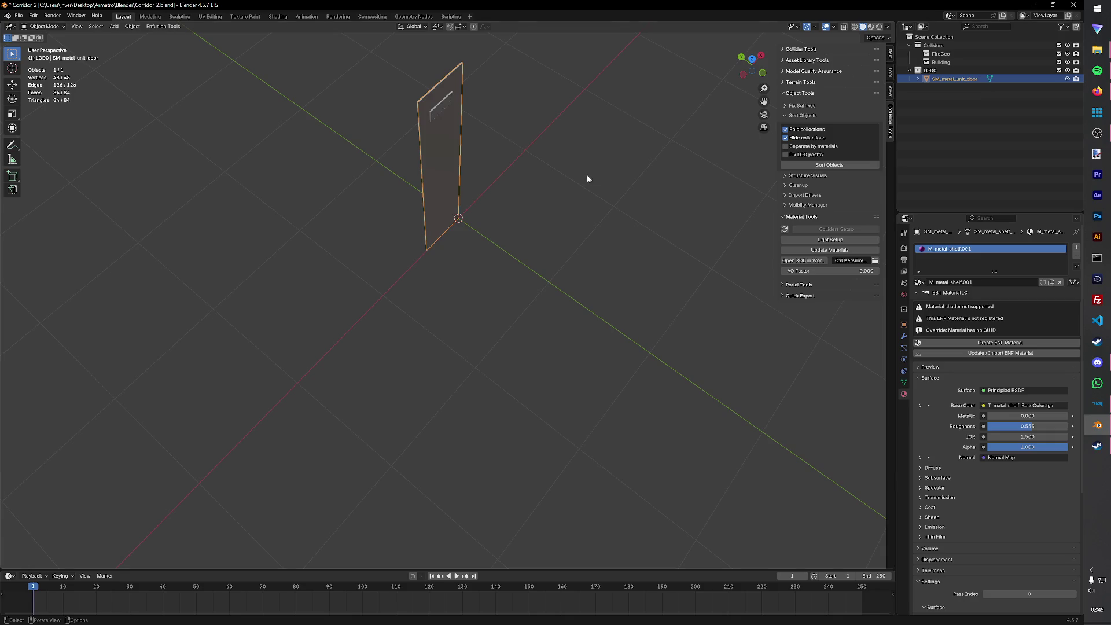
- Duplicate the door in place and name the copy UTM_metal_unit_door_col
key(shift+d)
right_click(461, 194)
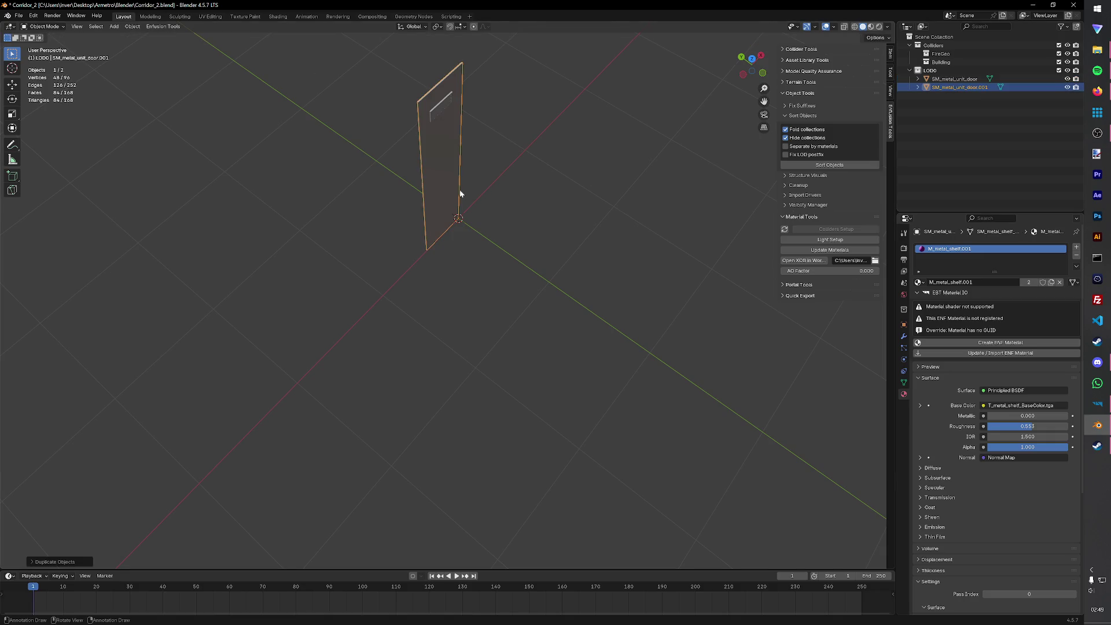
key(shift+d)
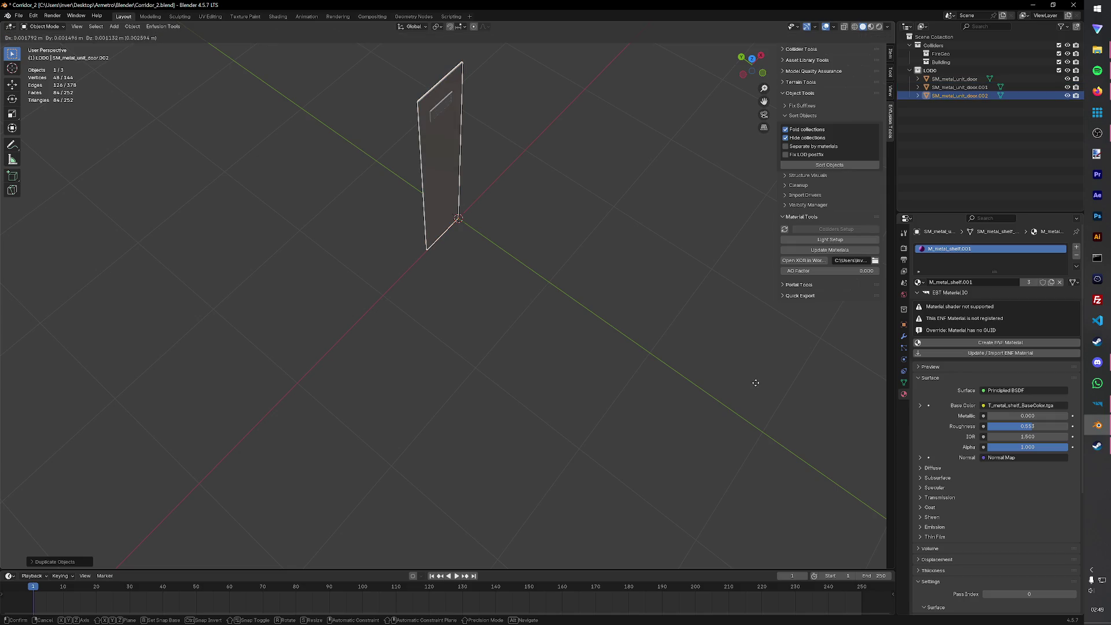
right_click(756, 383)
key(ctrl+z)
double_click(958, 87)
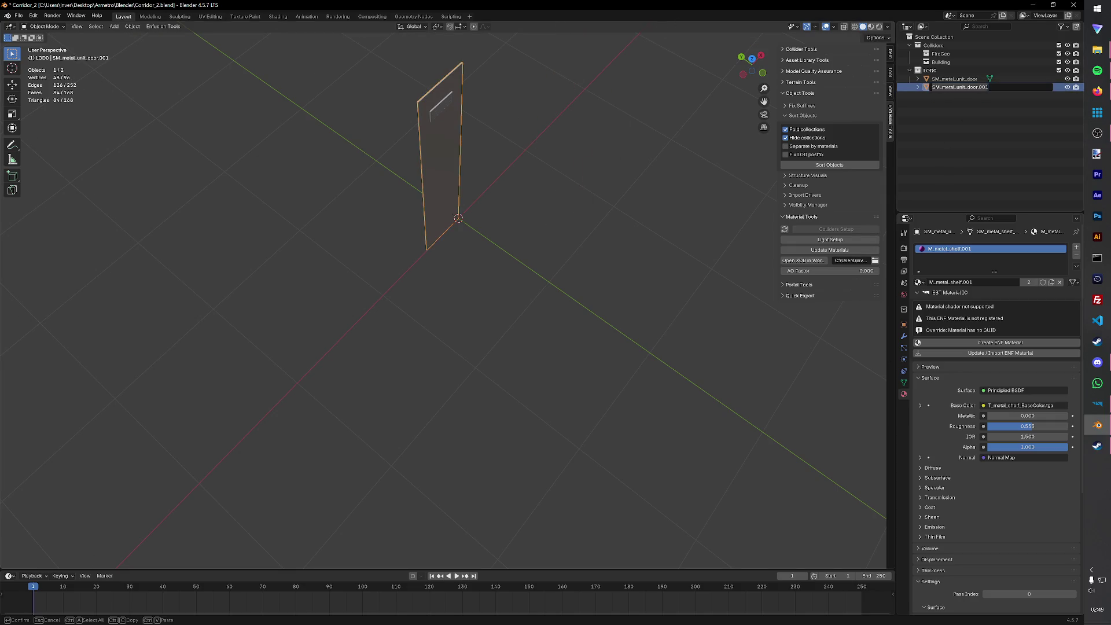
text(UT)
text(l)
key(Return)
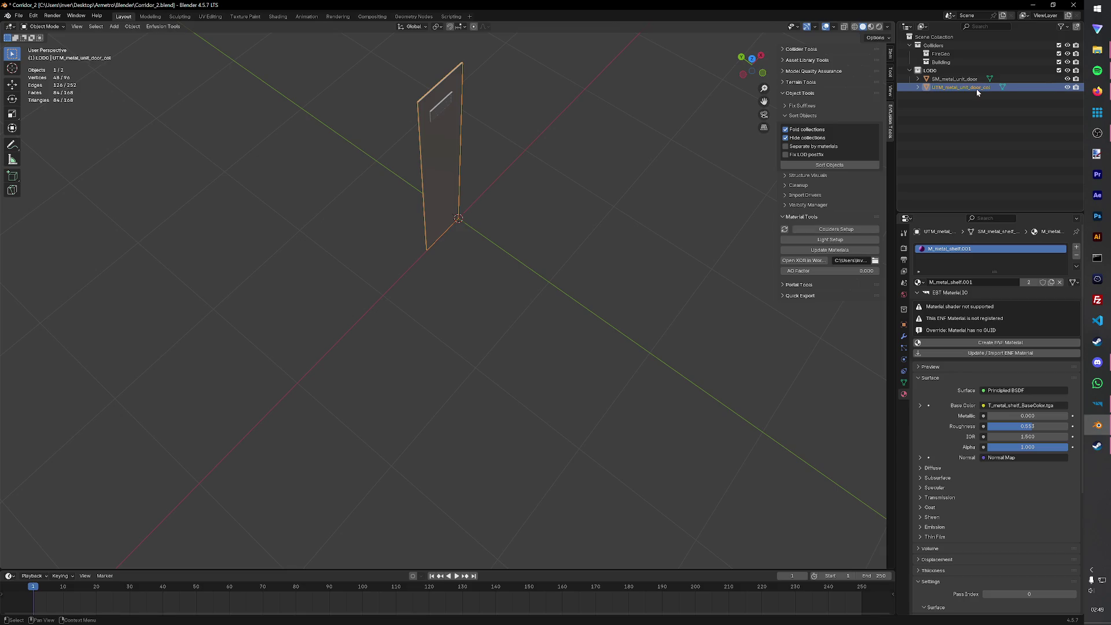
- Duplicate the collider as UTM_metal_unit_door_fire and save the file
key(shift+d)
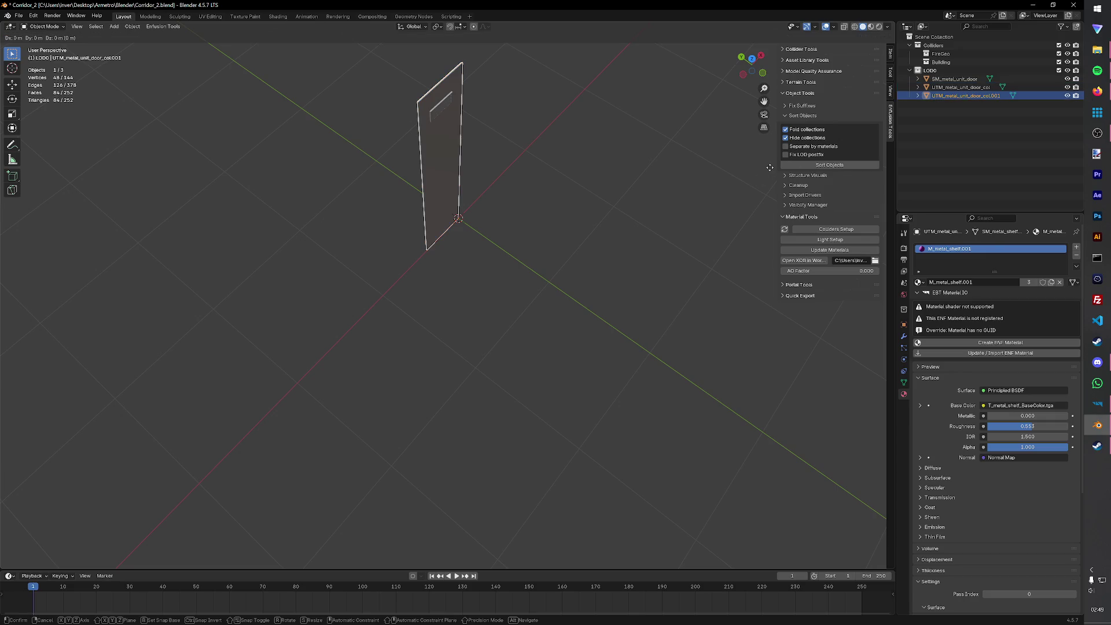
right_click(769, 168)
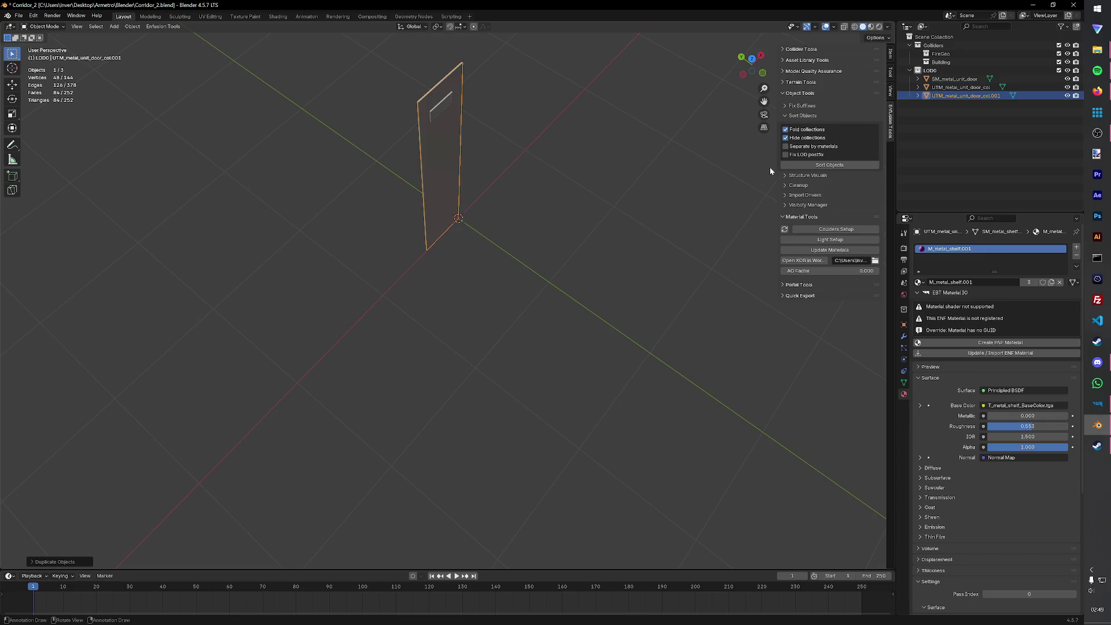
double_click(1000, 97)
text(fra)
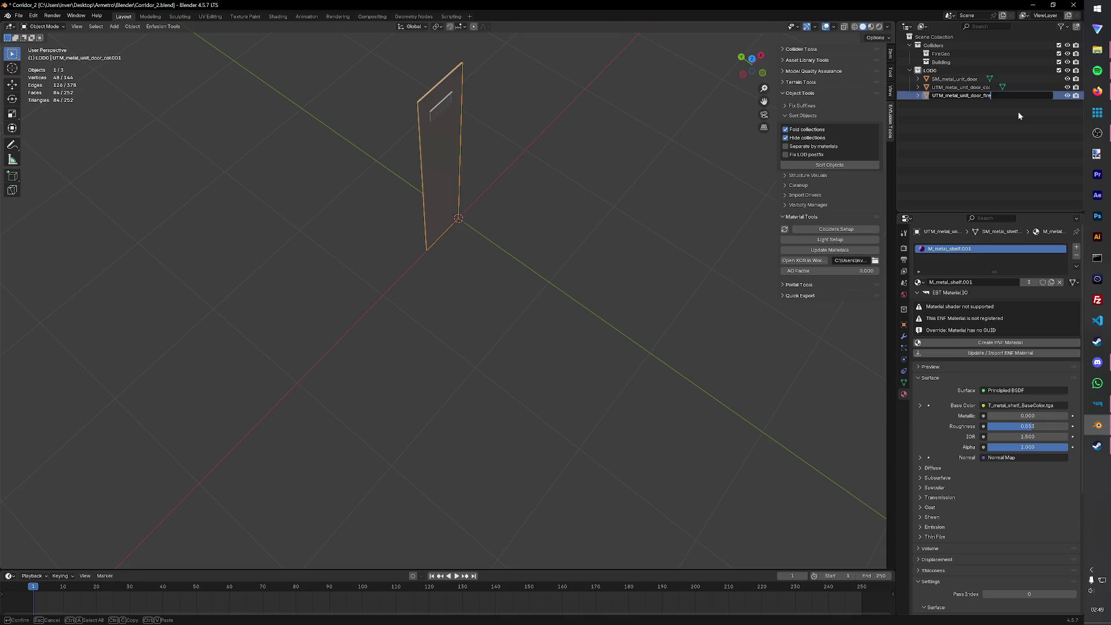
key(Return)
key(ctrl+s)
- Set up the fire copy's collider with FireGeo layer preset and Metal material
click(869, 231)
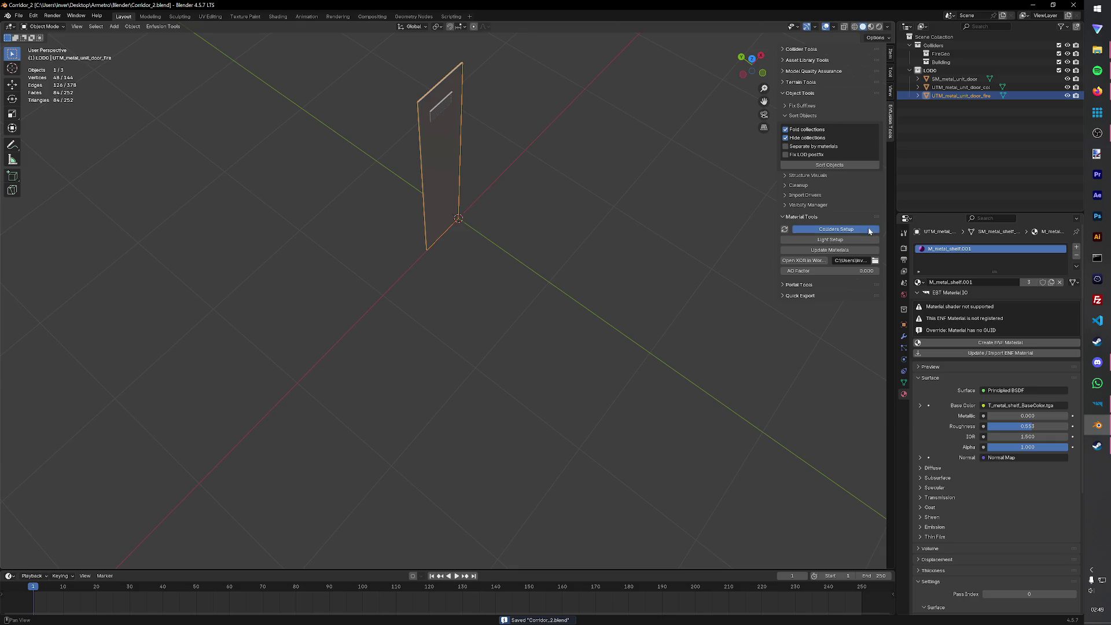
click(883, 242)
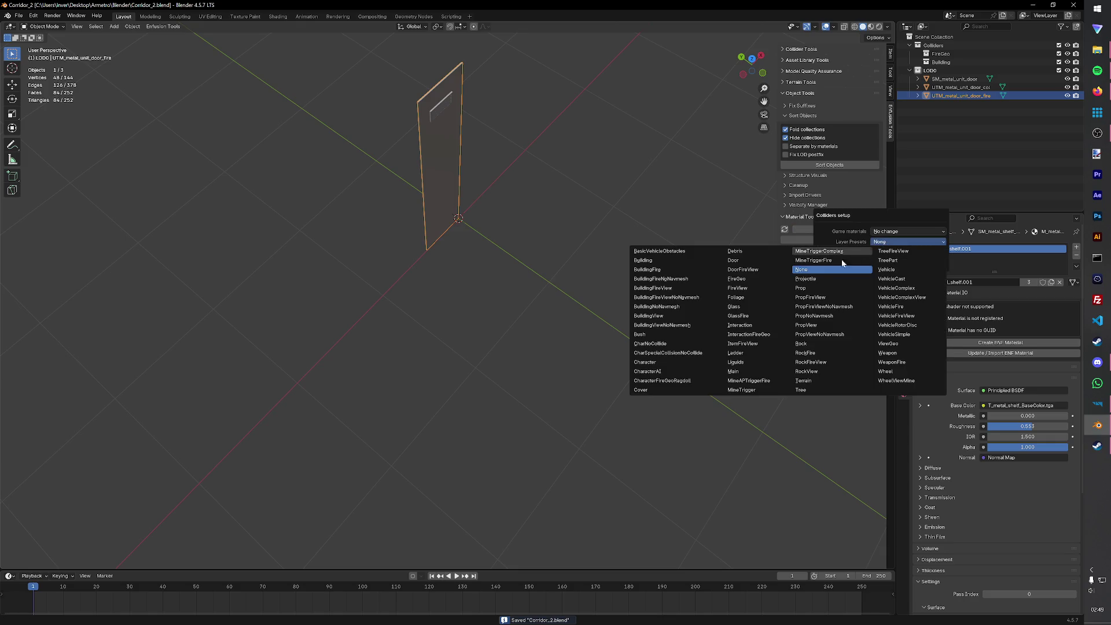
click(746, 278)
click(902, 231)
click(648, 305)
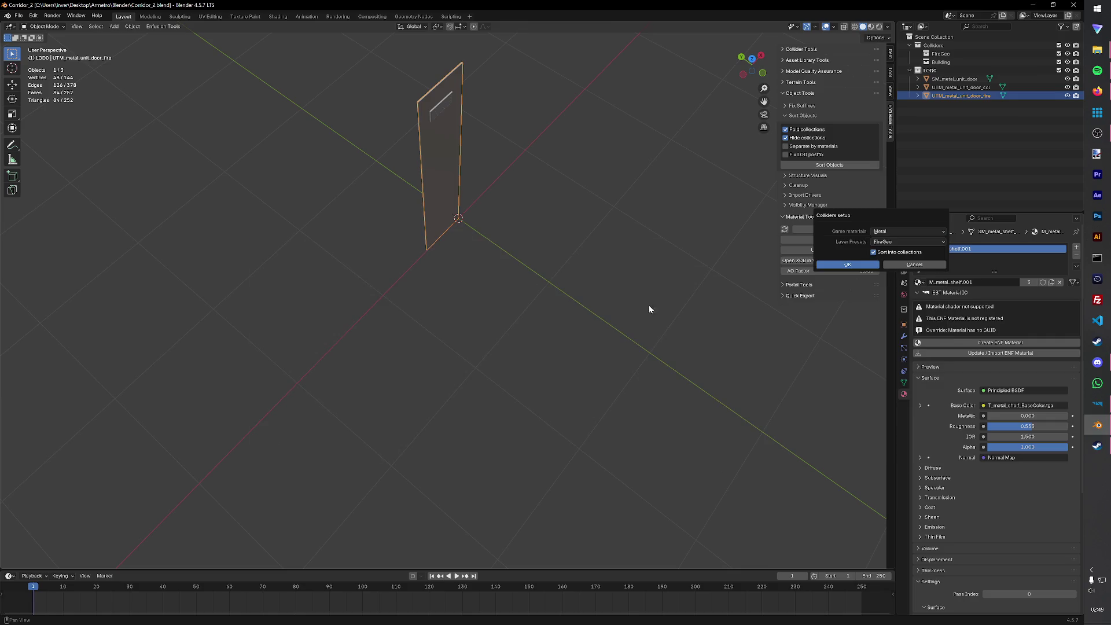
click(847, 264)
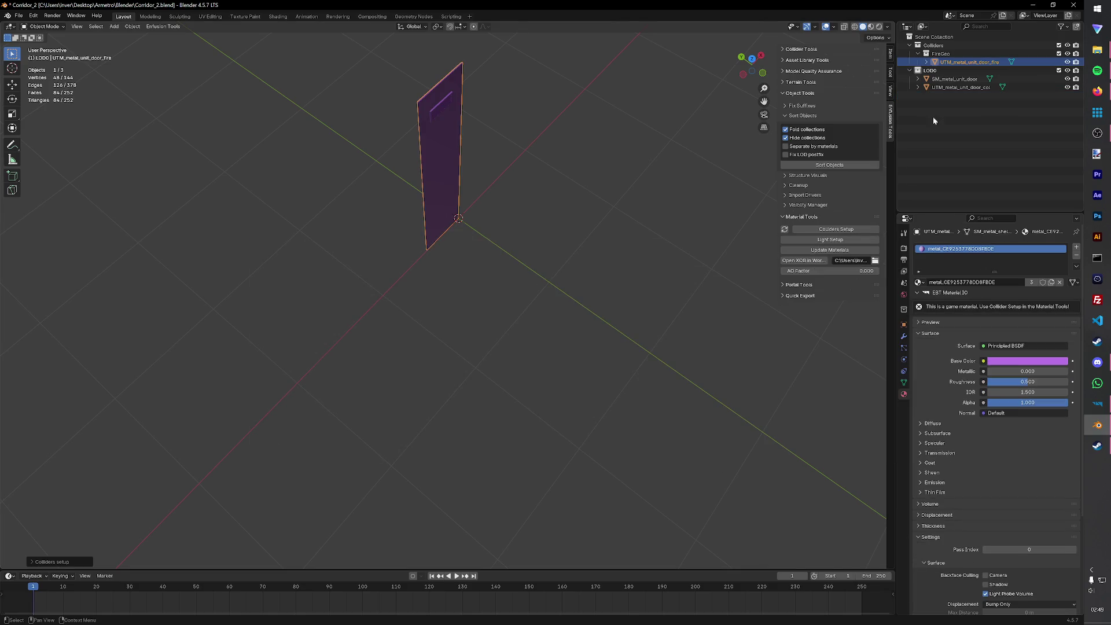
- Set up UTM_metal_unit_door_col's collider with Metal material and a building layer preset
click(955, 79)
click(961, 87)
click(862, 229)
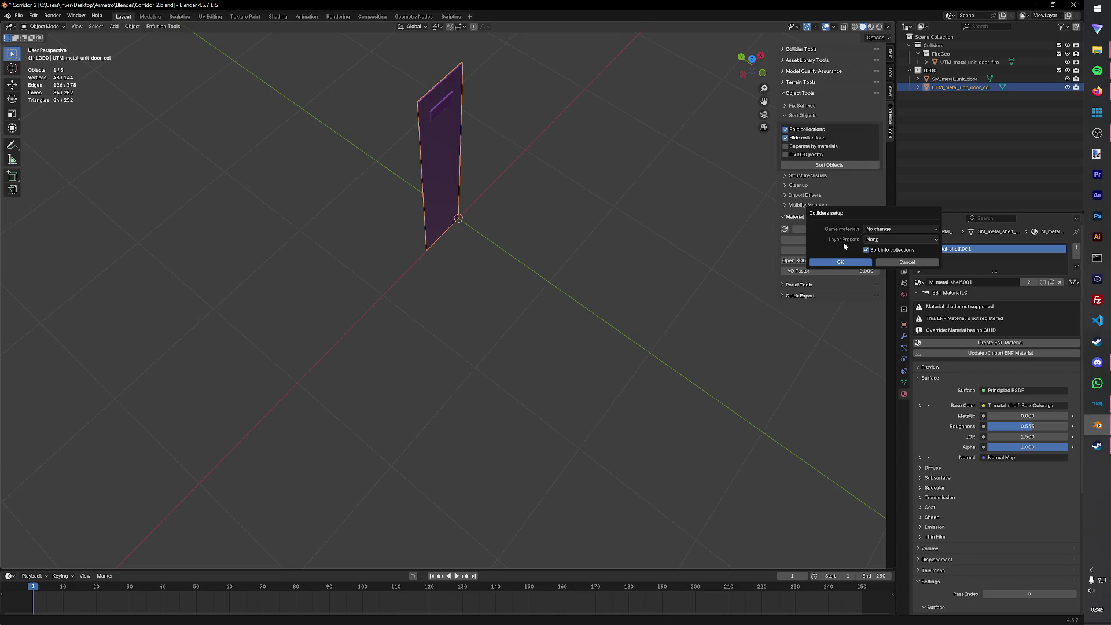
click(900, 229)
click(613, 303)
click(868, 239)
click(664, 271)
click(851, 262)
- Rename the door's material to M_metal_shelf and save Corridor_2.blend
click(952, 98)
click(919, 96)
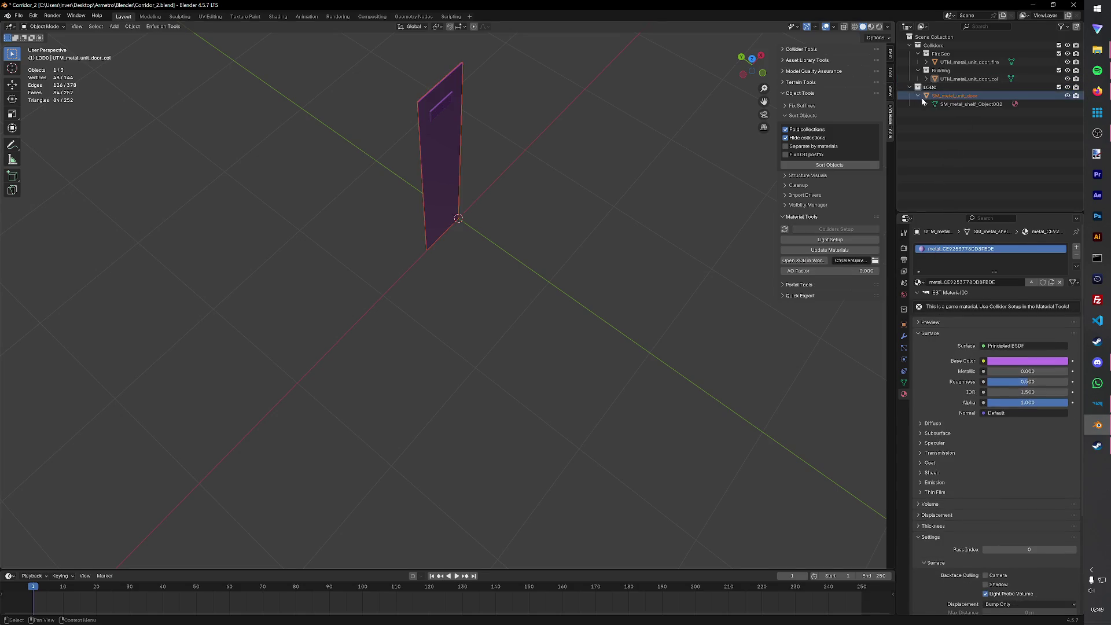
click(935, 105)
click(927, 104)
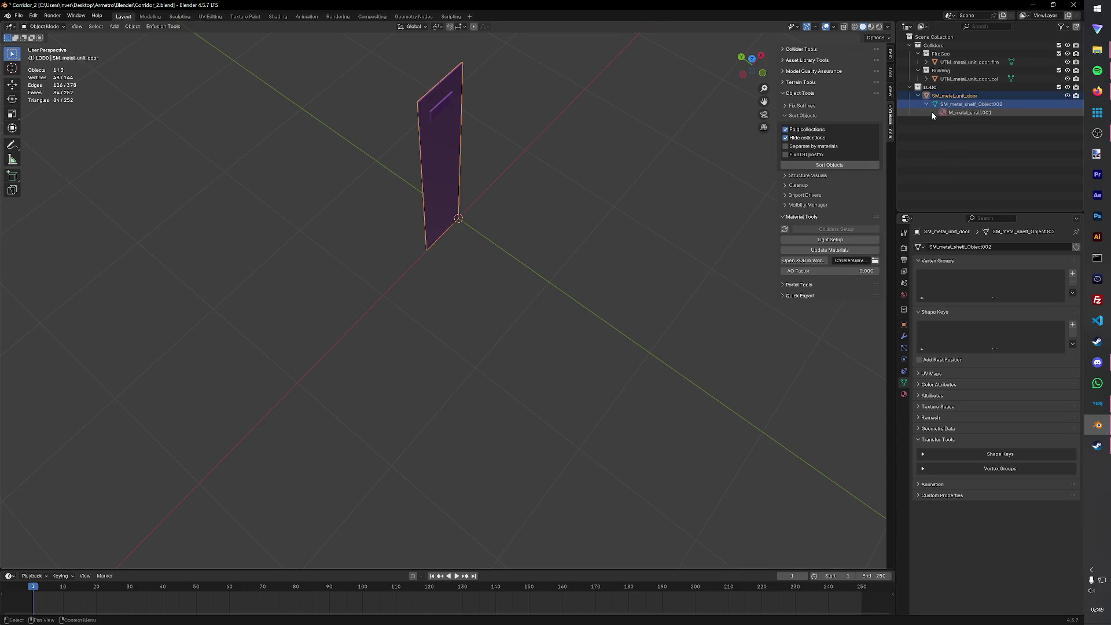
double_click(972, 112)
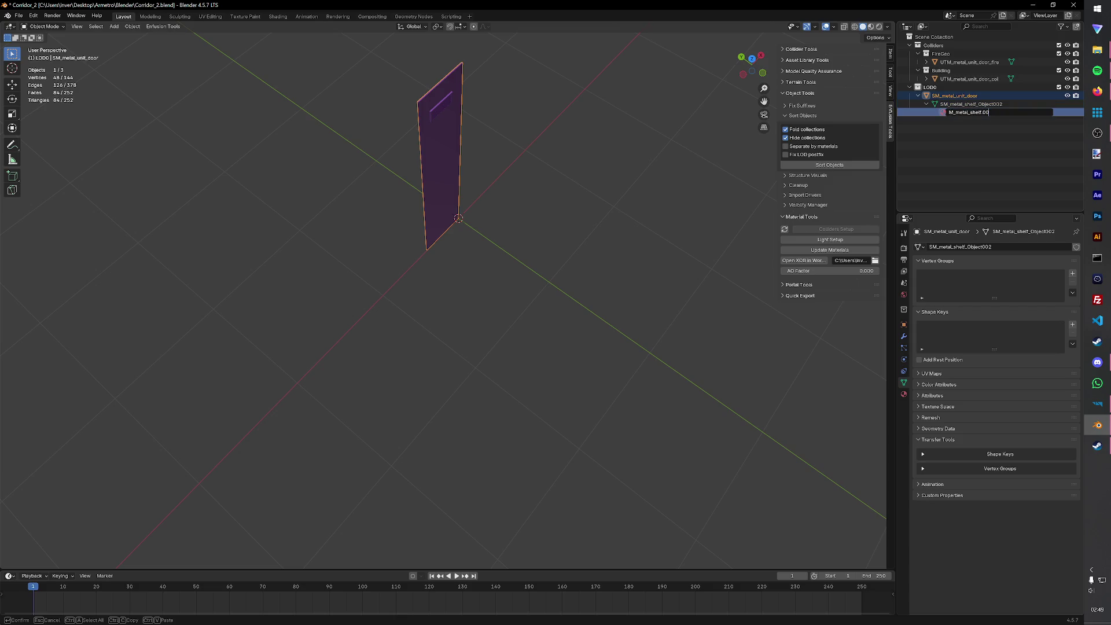
key(Return)
key(ctrl+s)
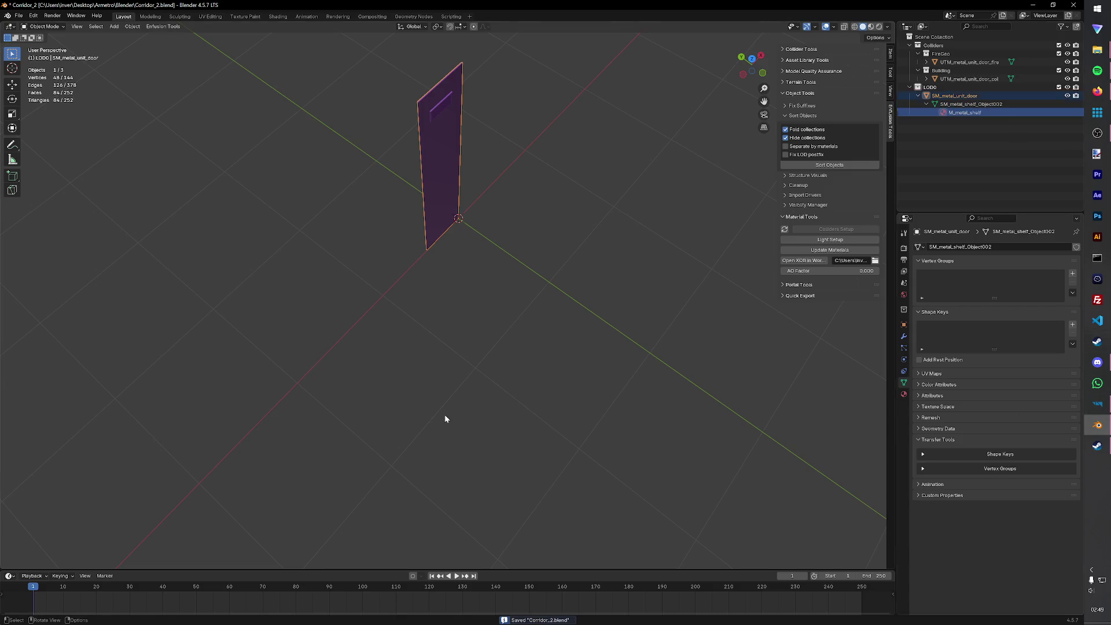
click(446, 419)
click(18, 15)
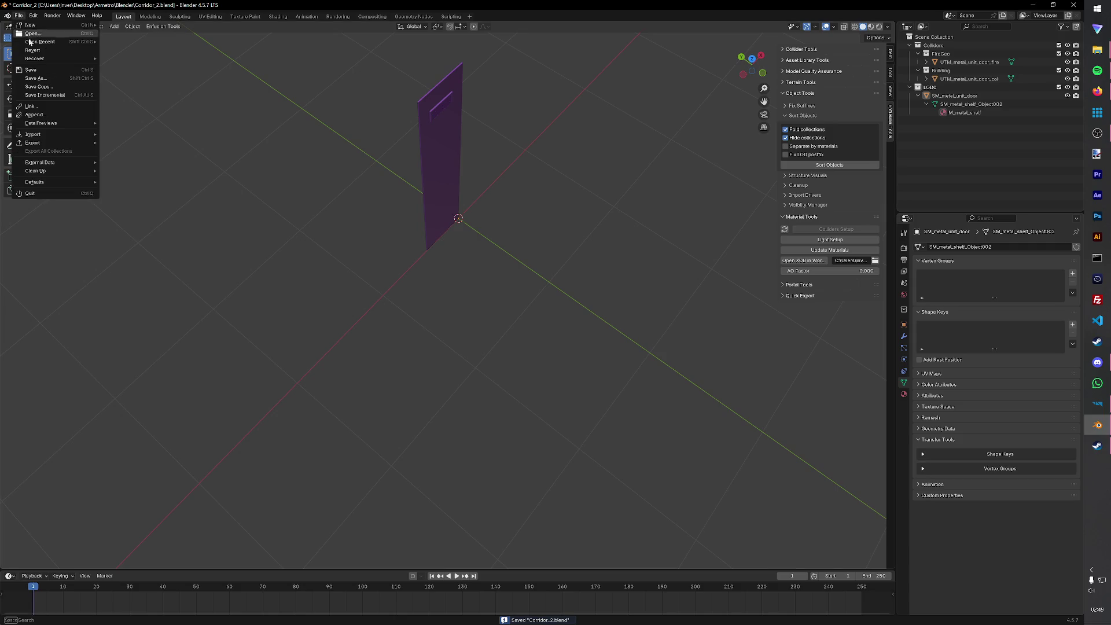
- Save the scene as metal_unit_door.blend in a new Metal_unit_door folder under Base Furniture
click(40, 78)
click(444, 169)
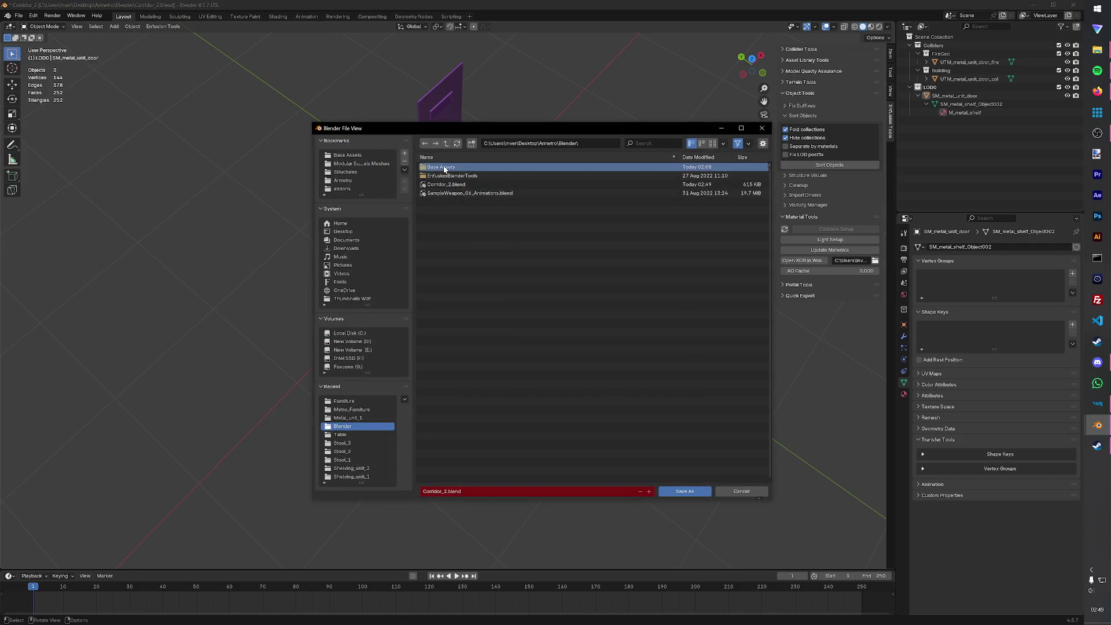
double_click(445, 169)
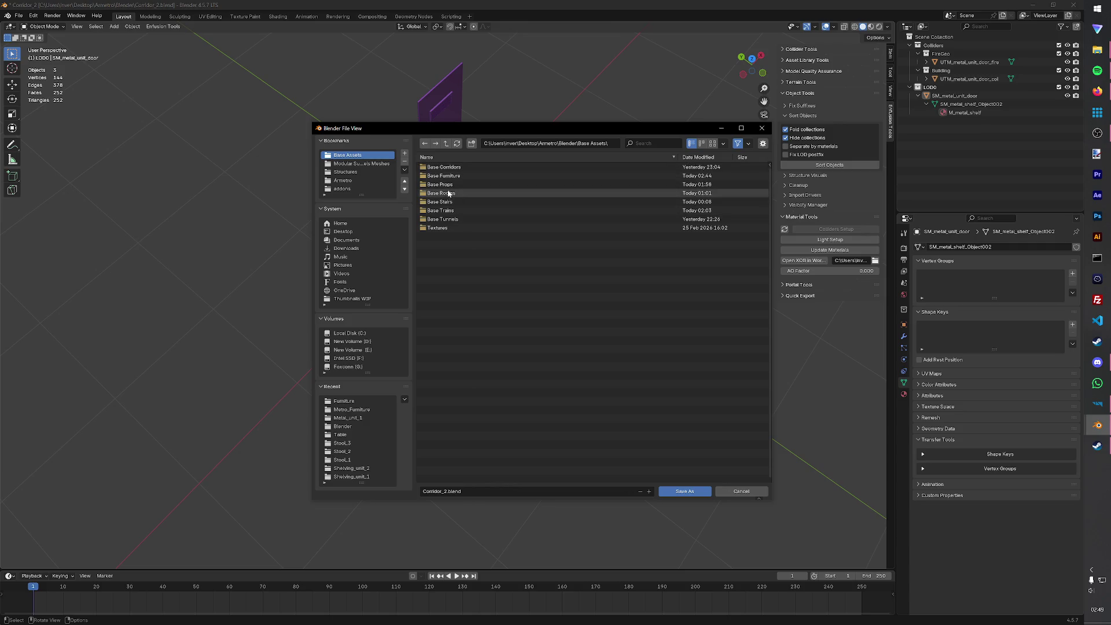
double_click(450, 176)
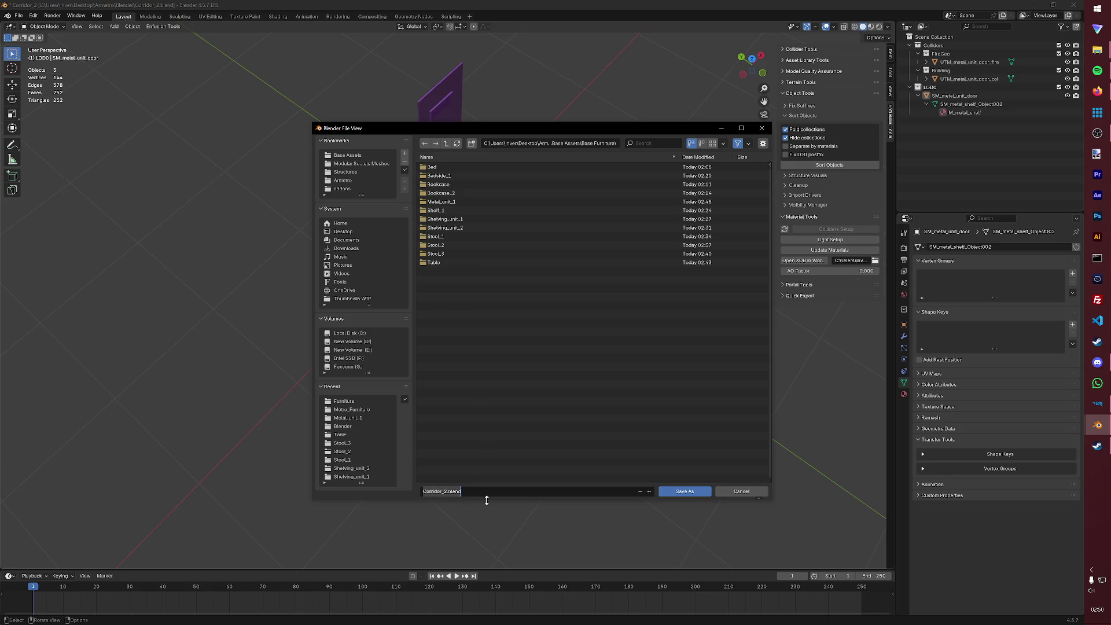
text(Me)
click(470, 145)
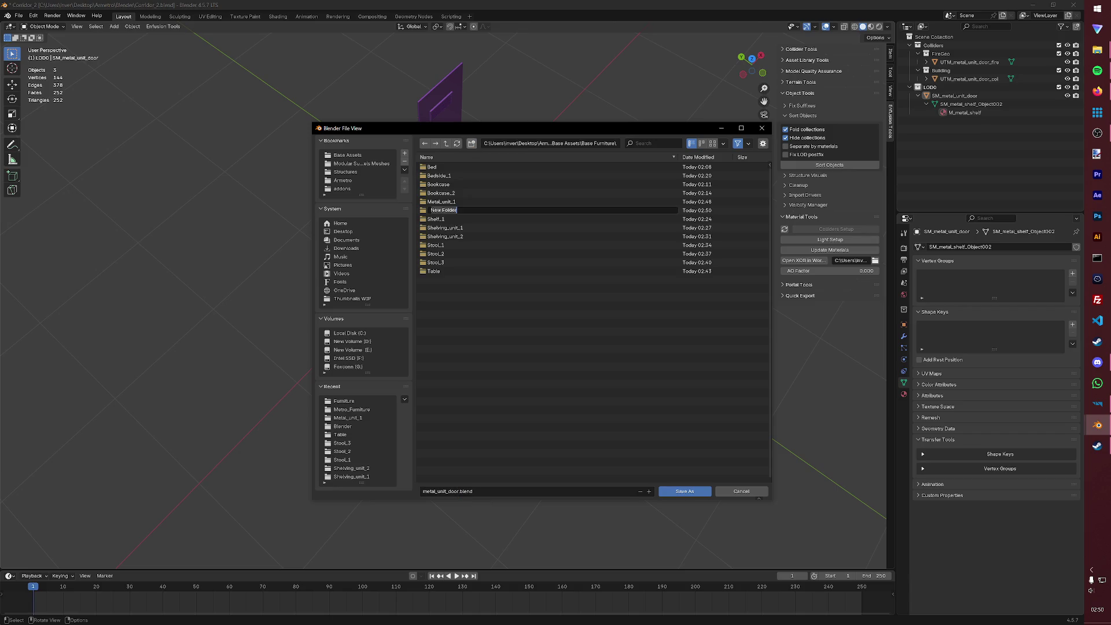
text(Metal_unit_do)
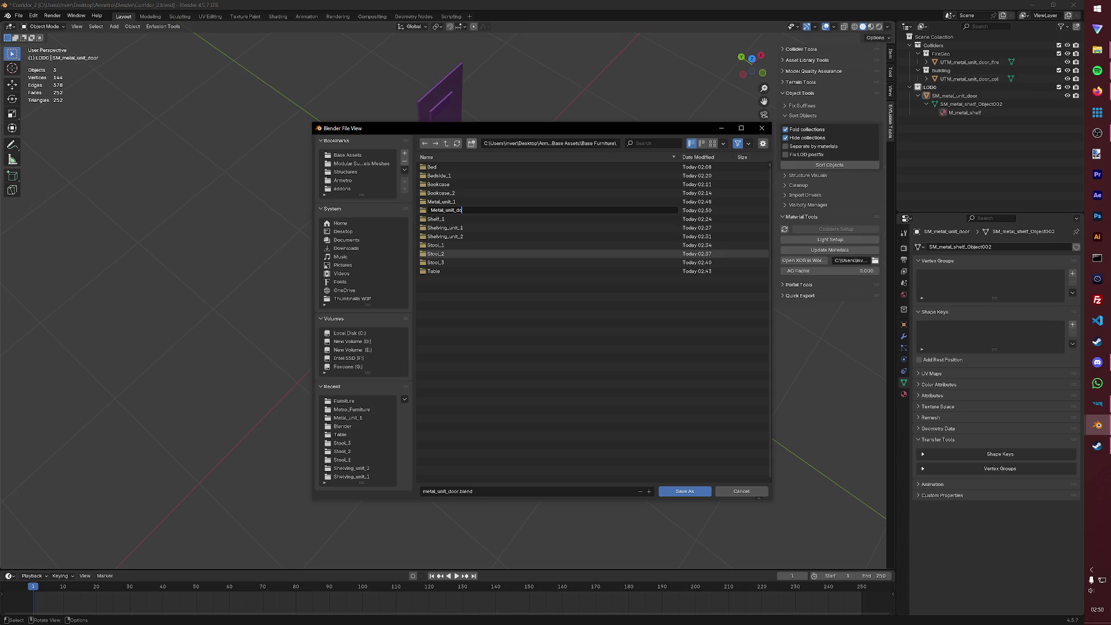
text(r)
key(Return)
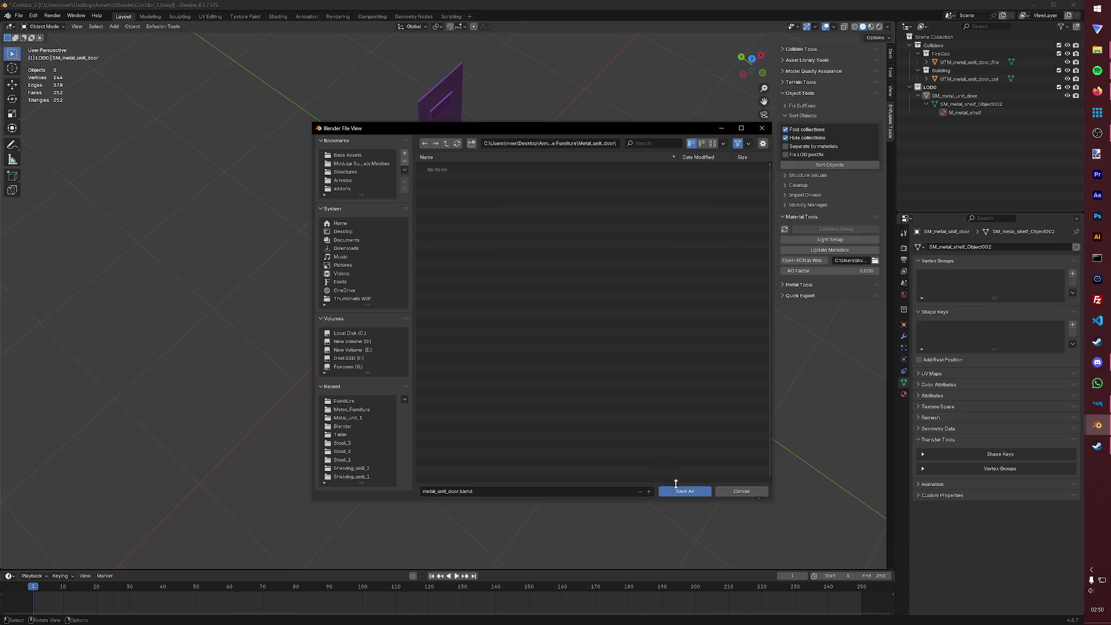
key(Return)
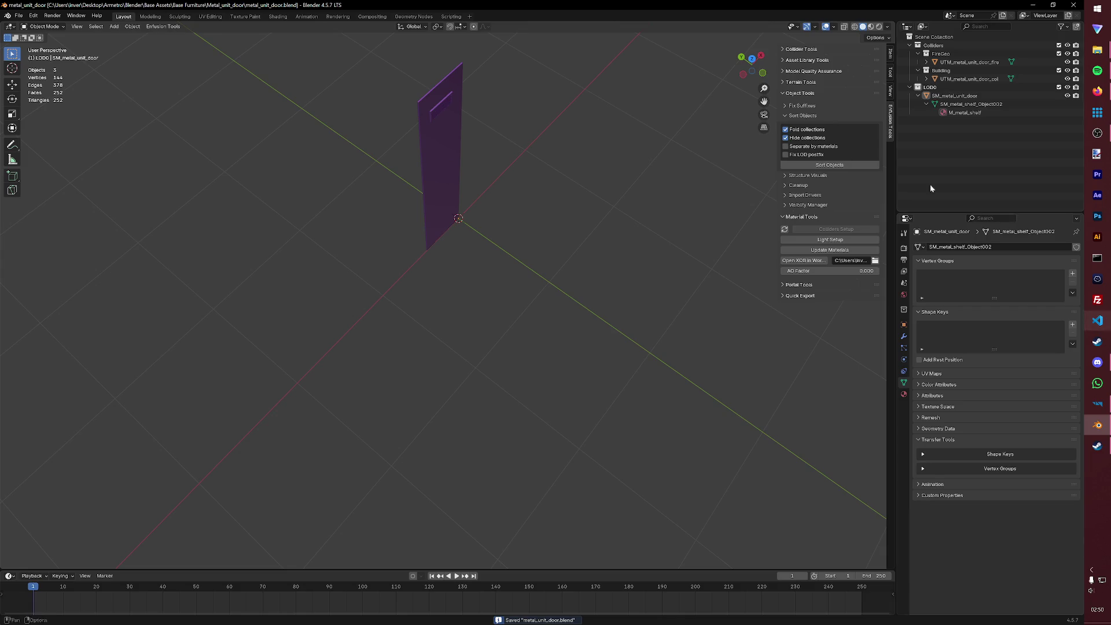
- Export the door as metal_unit_door.fbx into Structures/Metro_Furniture via Enfusion Tools
click(163, 26)
mouse_move(167, 45)
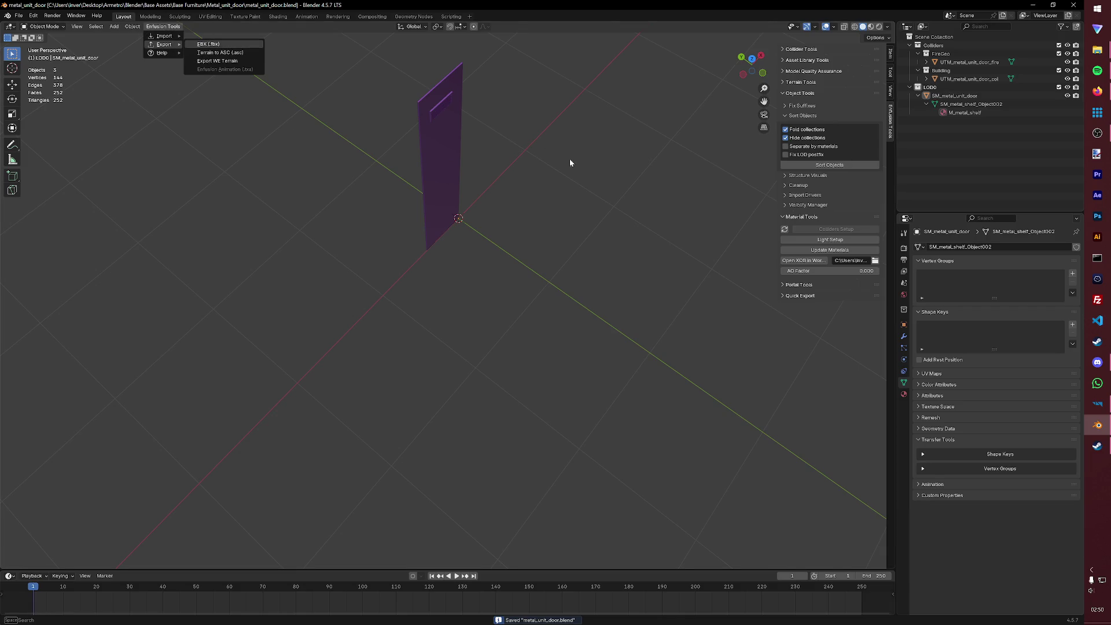
click(347, 171)
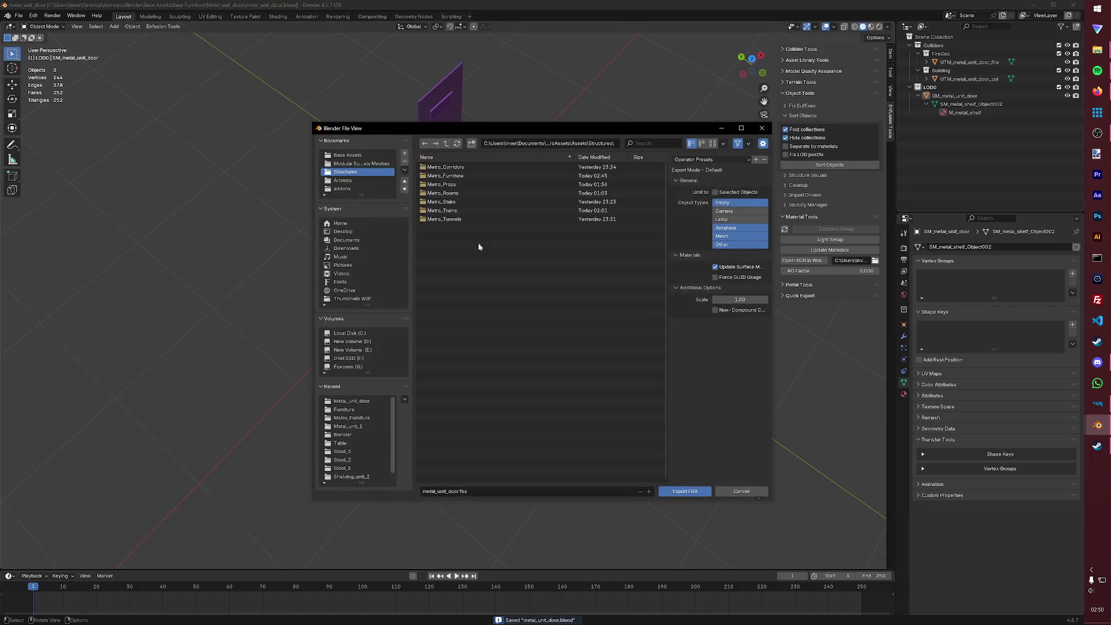
click(458, 176)
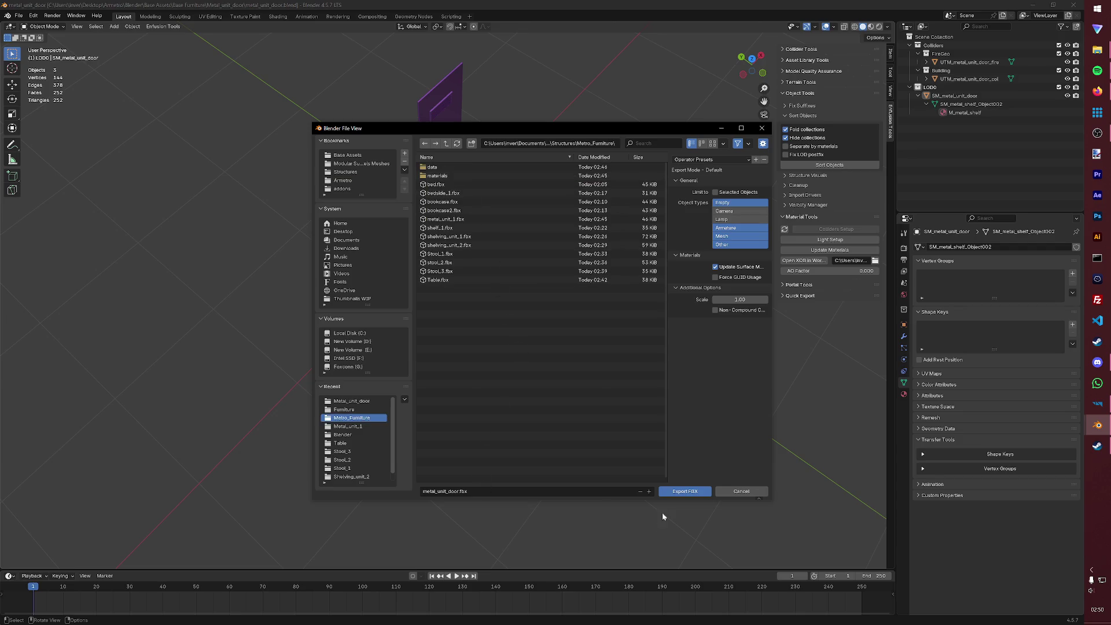
click(678, 492)
- Confirm registering the exported door and browse to Prefabs/Structures/Metro_Furniture
click(531, 337)
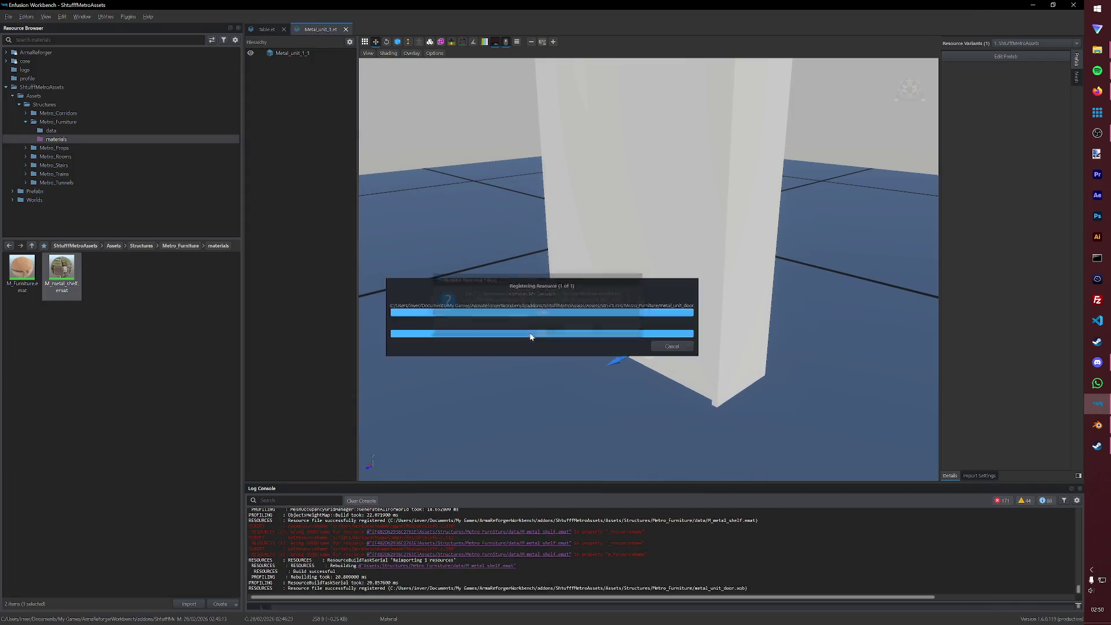
click(57, 182)
click(34, 192)
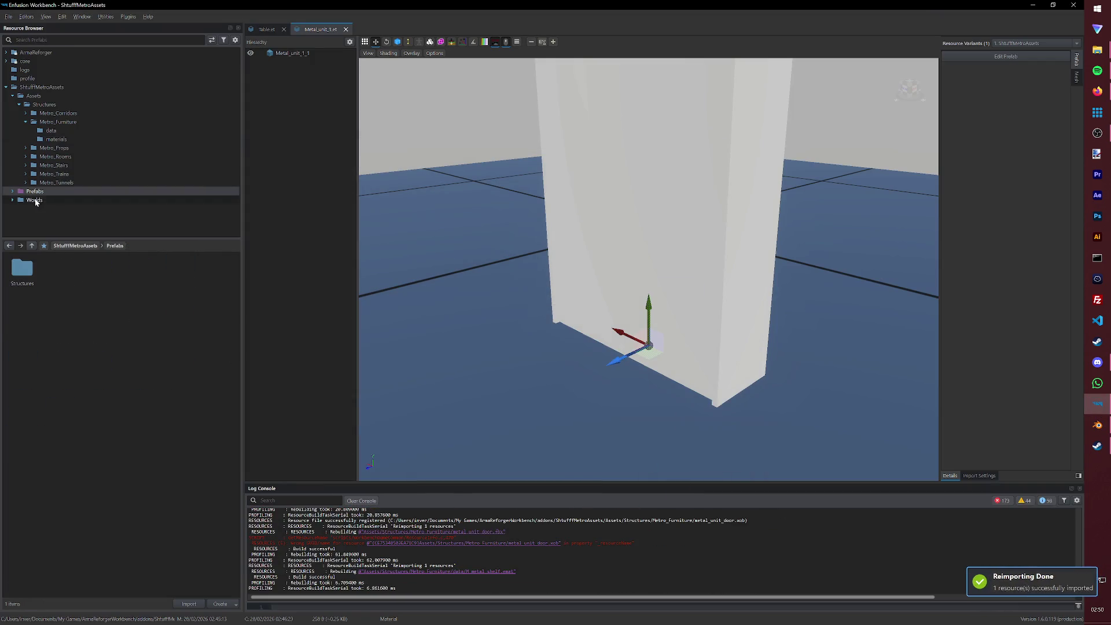
click(11, 191)
click(19, 199)
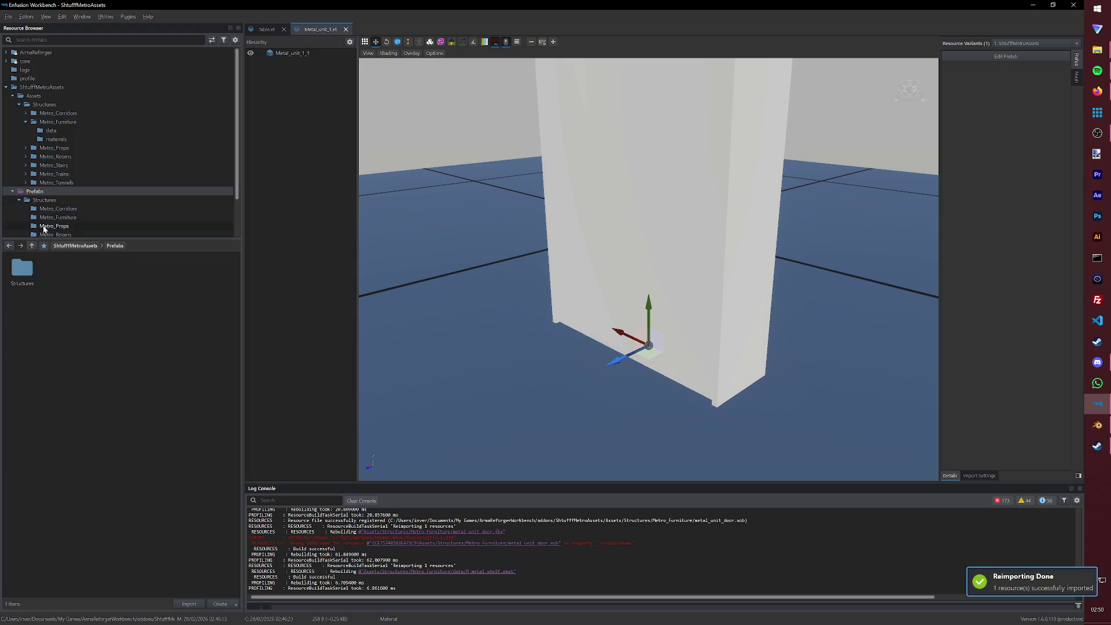
click(58, 217)
- Duplicate Metal_unit_1.et and name the copy Metal_unit_door
right_click(185, 286)
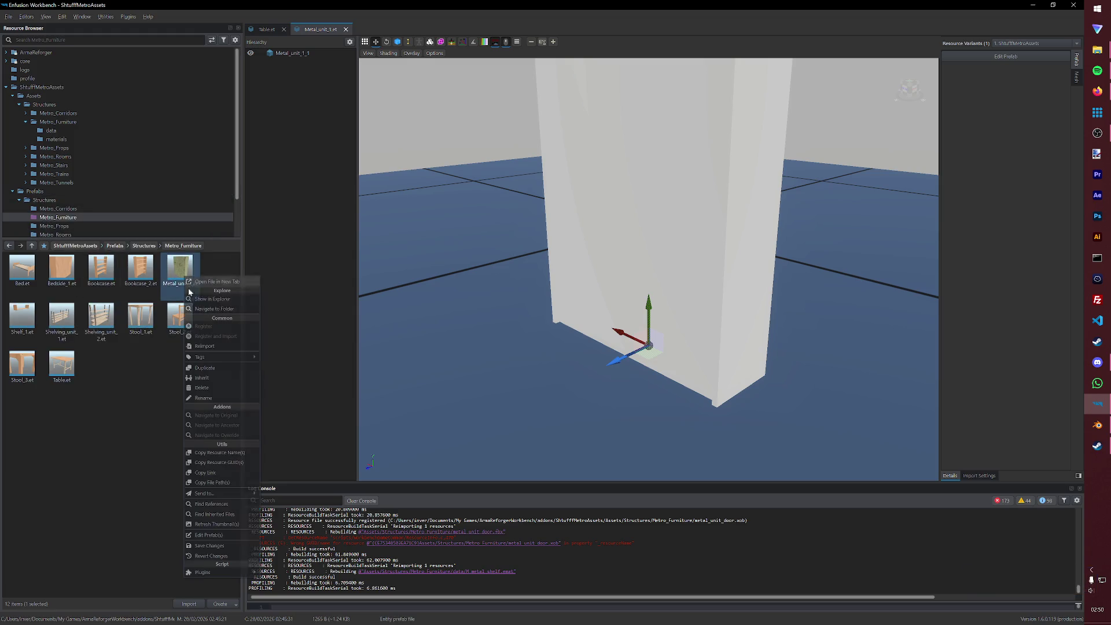
click(206, 368)
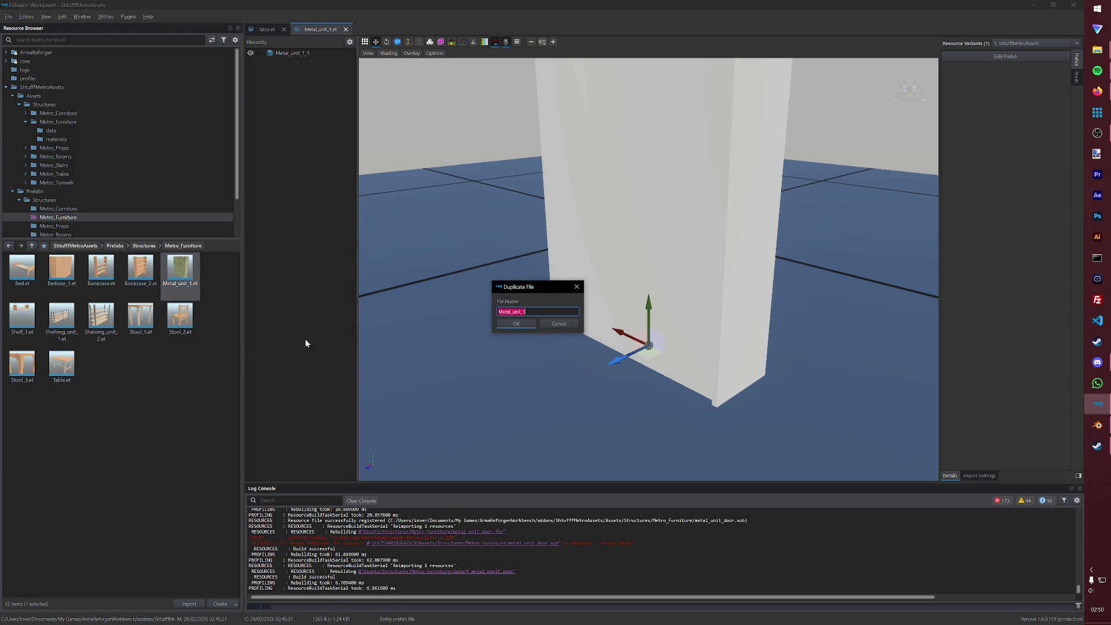
key(End)
key(BackSpace)
key(BackSpace)
text(_door)
key(Return)
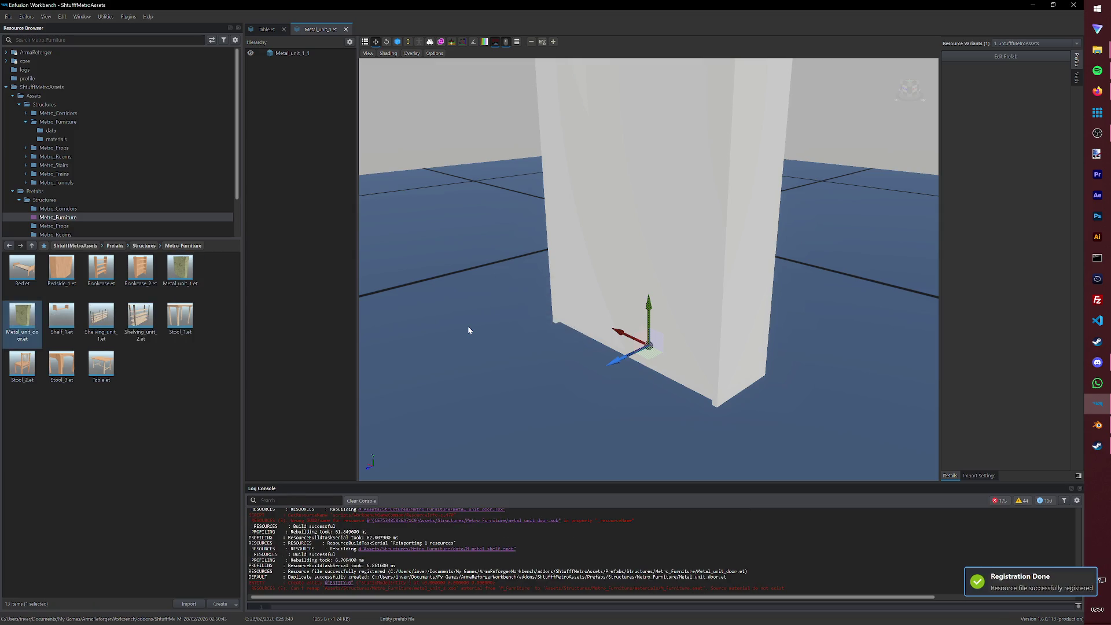
- Open Metal_unit_door.et in prefab edit mode, closing the other open prefabs
double_click(30, 328)
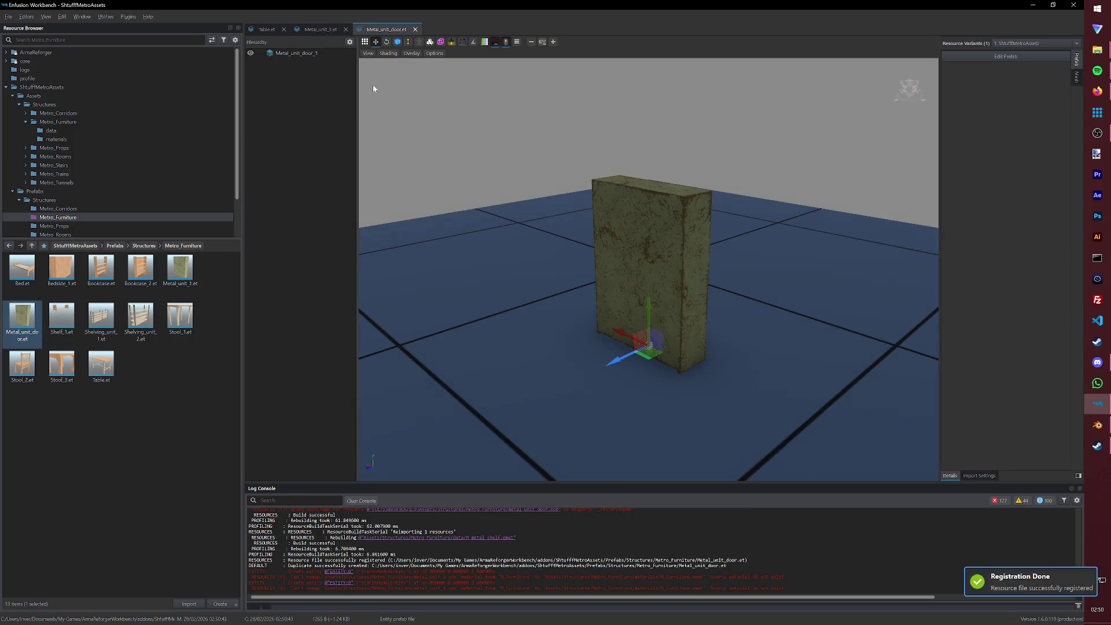
click(345, 29)
click(283, 29)
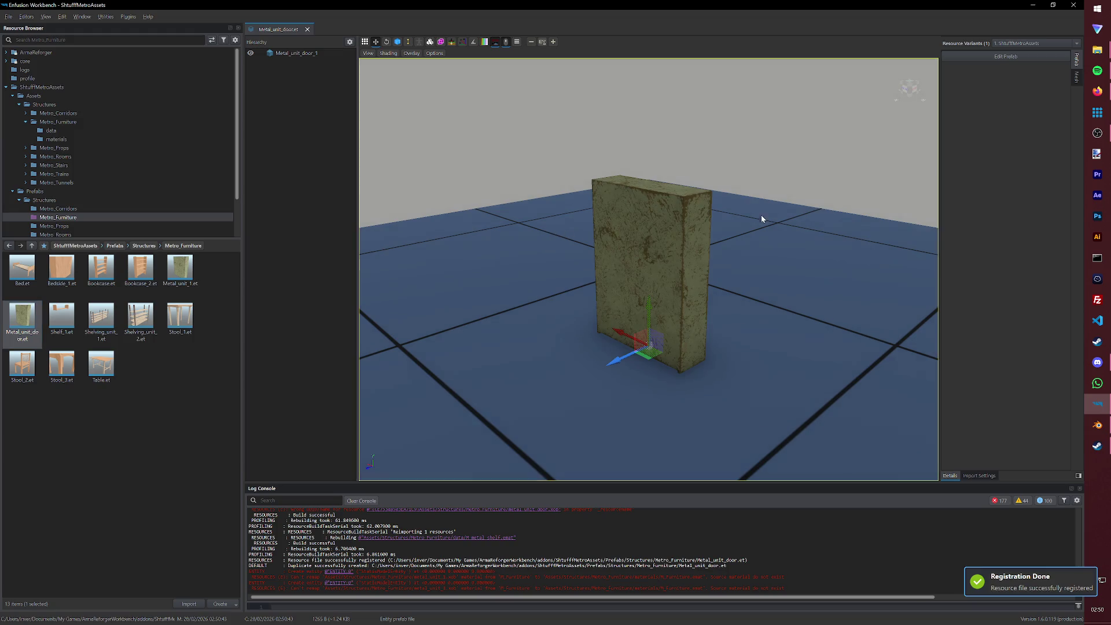
click(1003, 60)
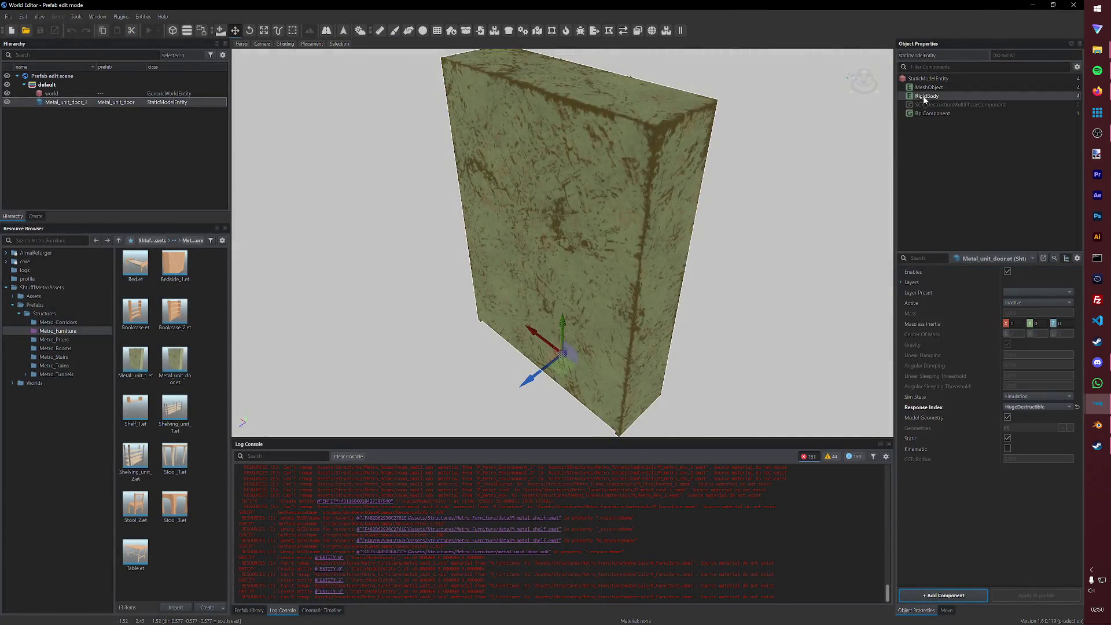
- Set the MeshObject's mesh to metal_unit_door.xob
click(929, 87)
click(1041, 296)
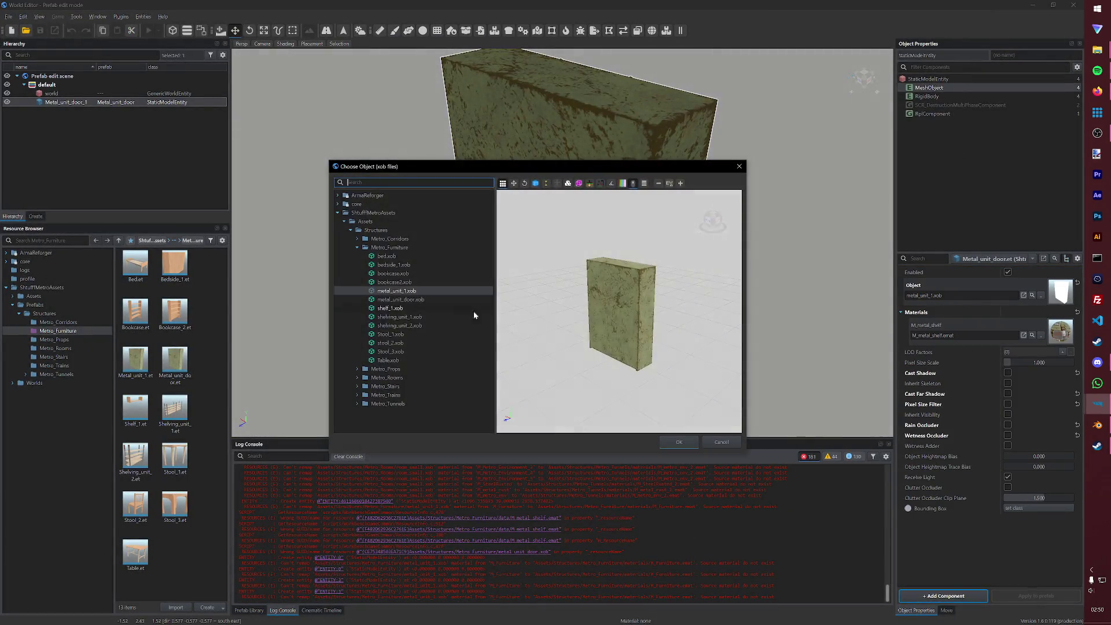
click(401, 299)
click(679, 441)
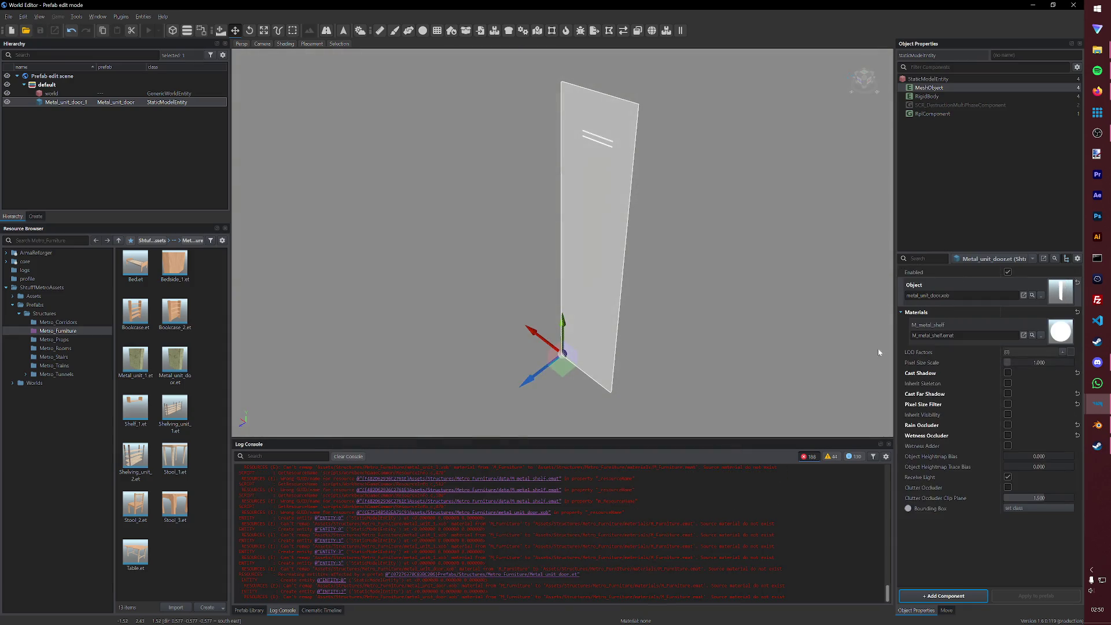
- Assign M_metal_shelf.emat from Metro_Furniture's materials folder to the door's material slot
double_click(34, 295)
click(19, 305)
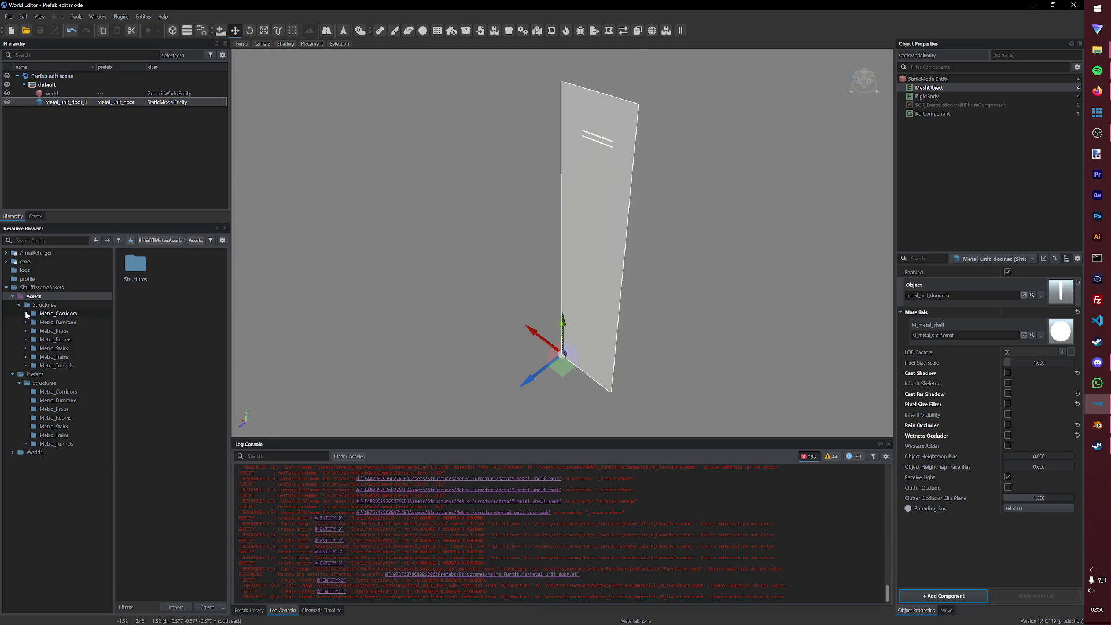
click(26, 322)
click(39, 332)
click(39, 338)
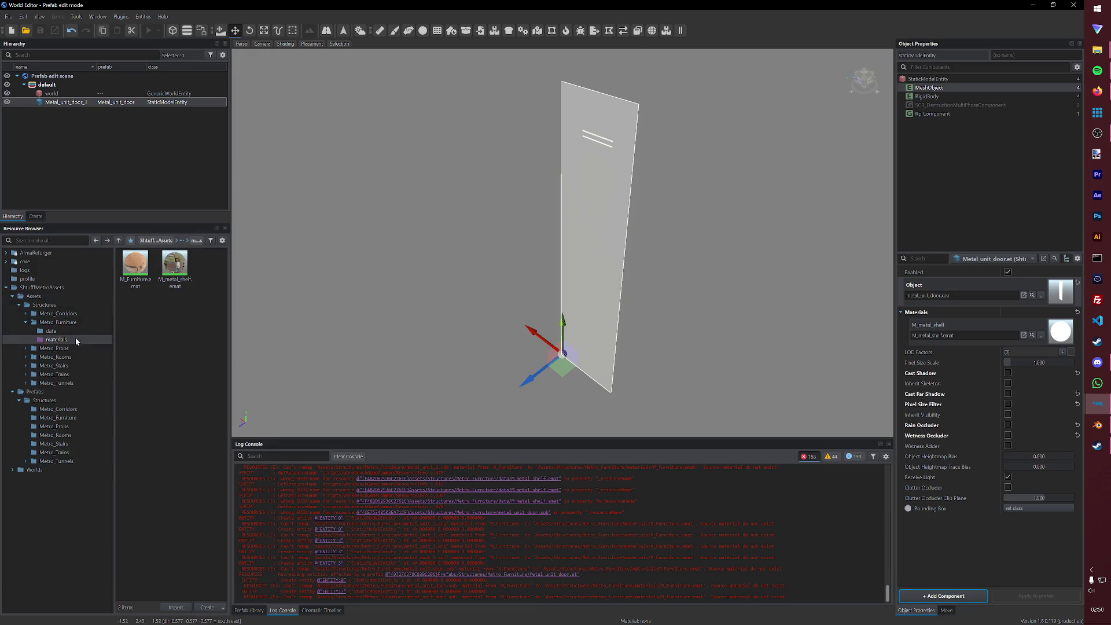
mouse_move(175, 263)
mouse_down()
mouse_move(1016, 310)
mouse_move(1064, 341)
mouse_up()
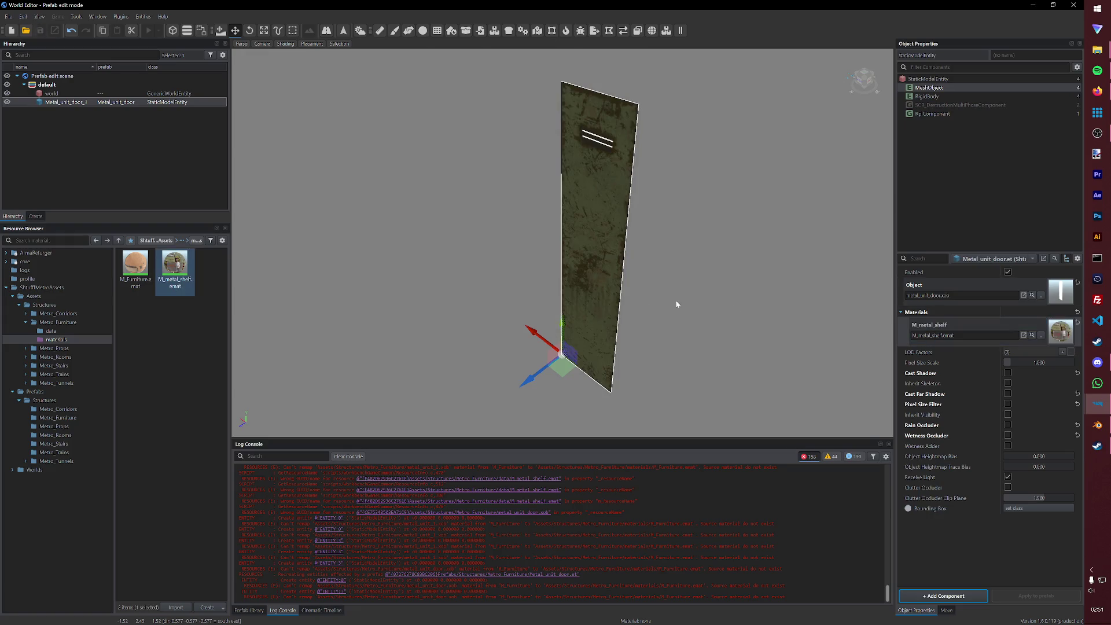
click(51, 331)
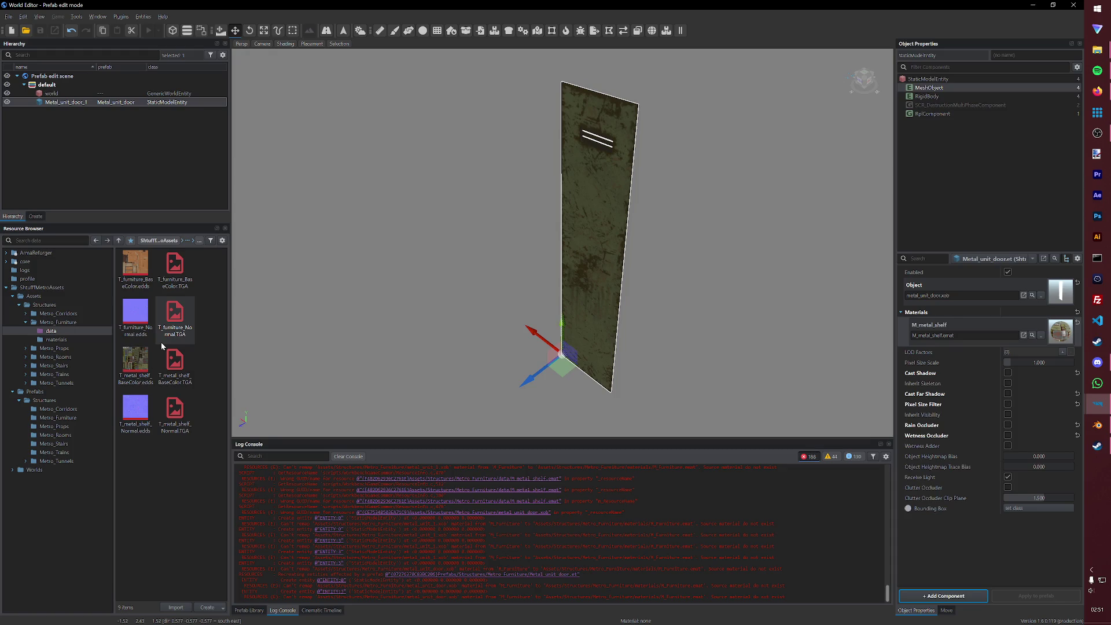
- Reopen Test.ent, drop Metal_unit_door.et from Metro_Furniture beside the furniture, and start play mode
click(9, 16)
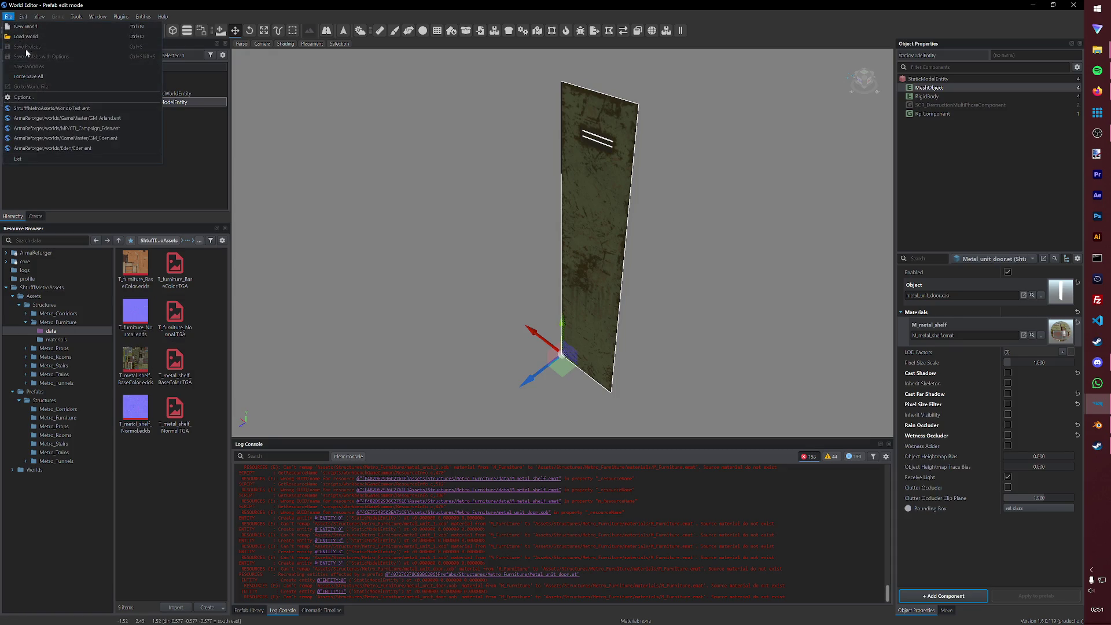
click(51, 107)
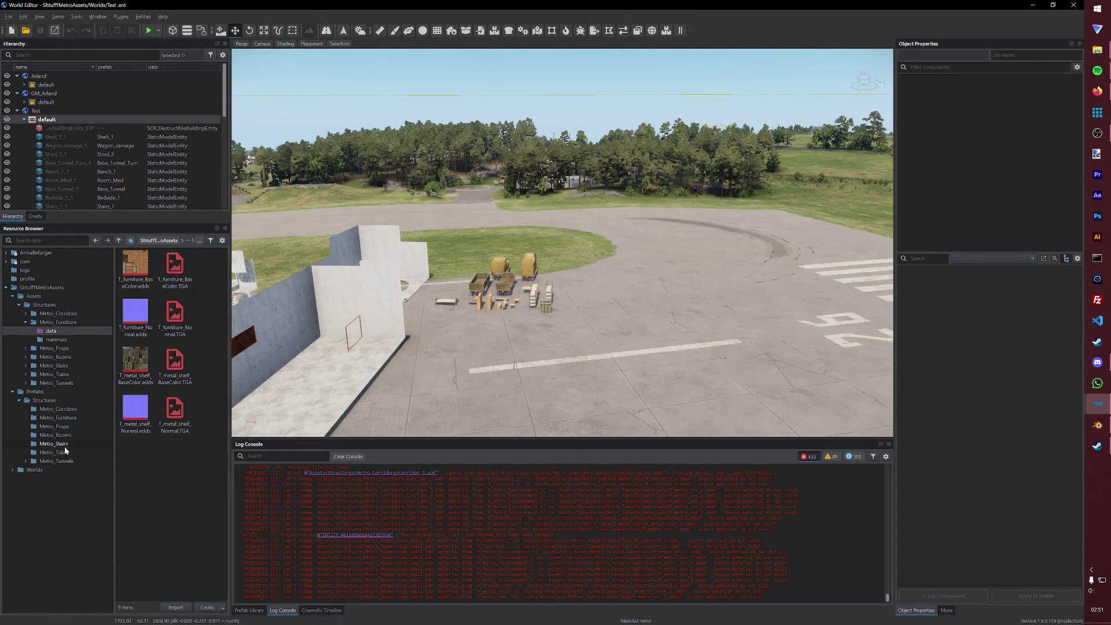
click(57, 417)
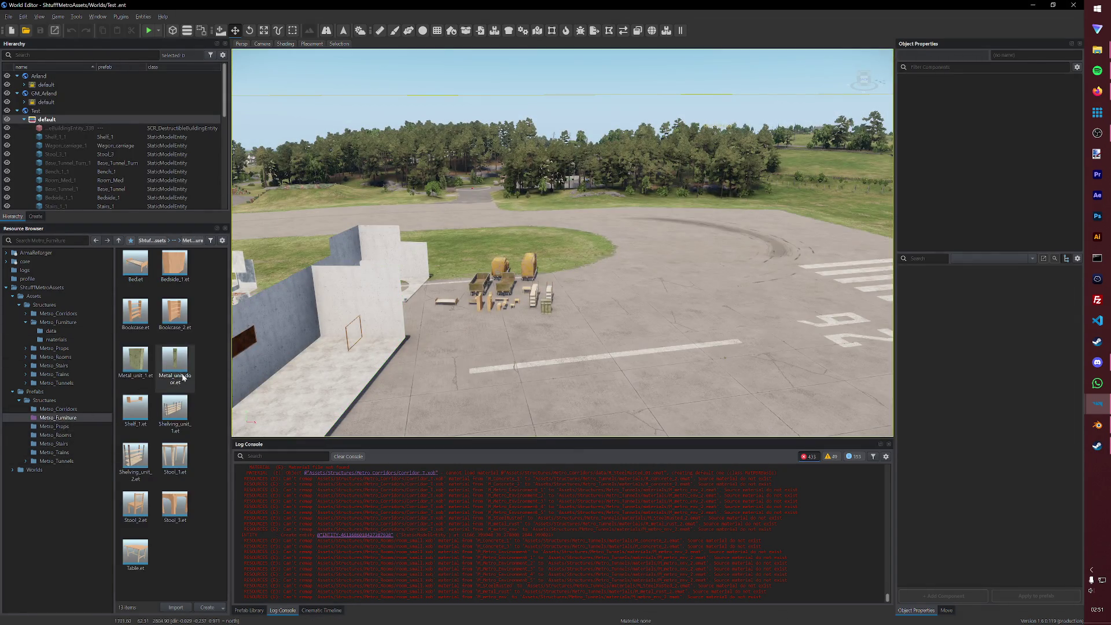
drag(183, 377, 524, 405)
scroll(524, 405, up, 3)
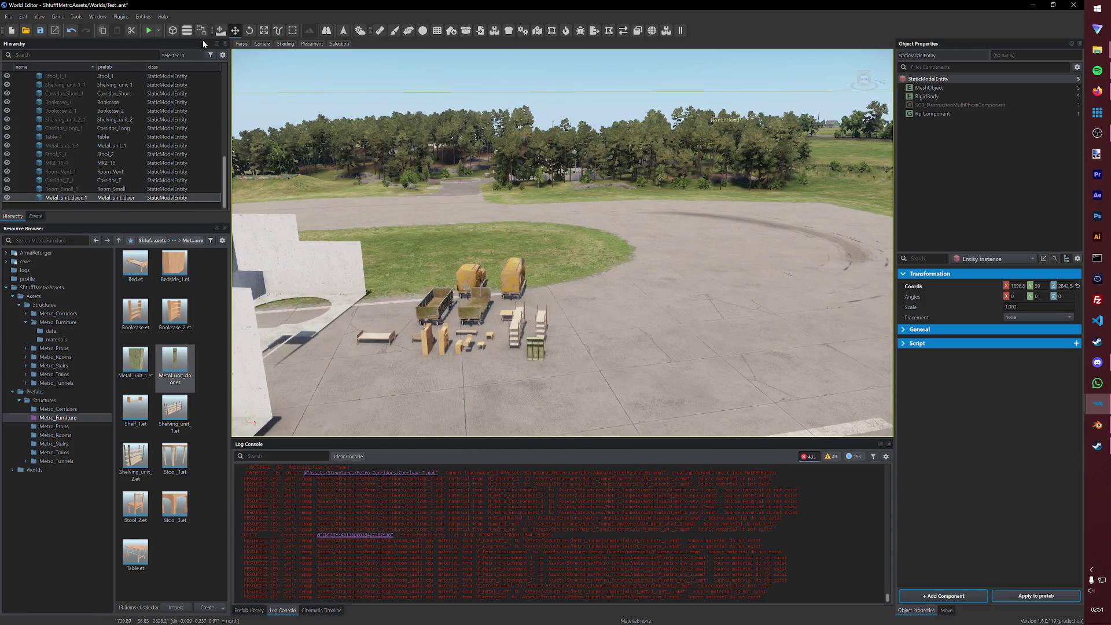
click(144, 30)
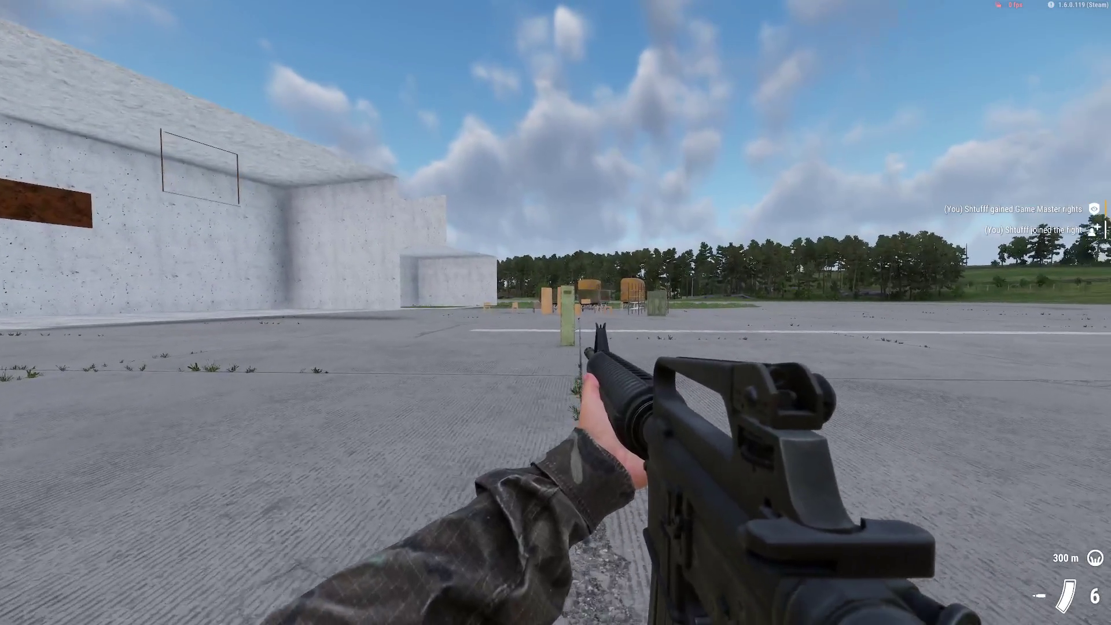
- Walk up to the door and shoot it to test it in game, then exit play mode
click(556, 313)
key(shift+w)
key(w)
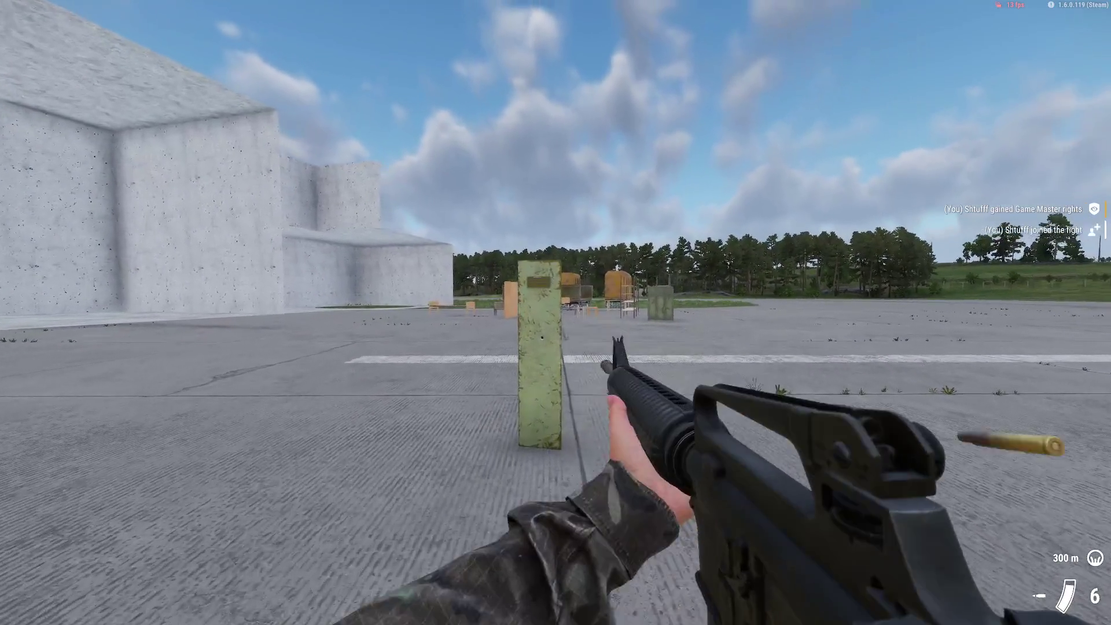
click(555, 312)
key(Escape)
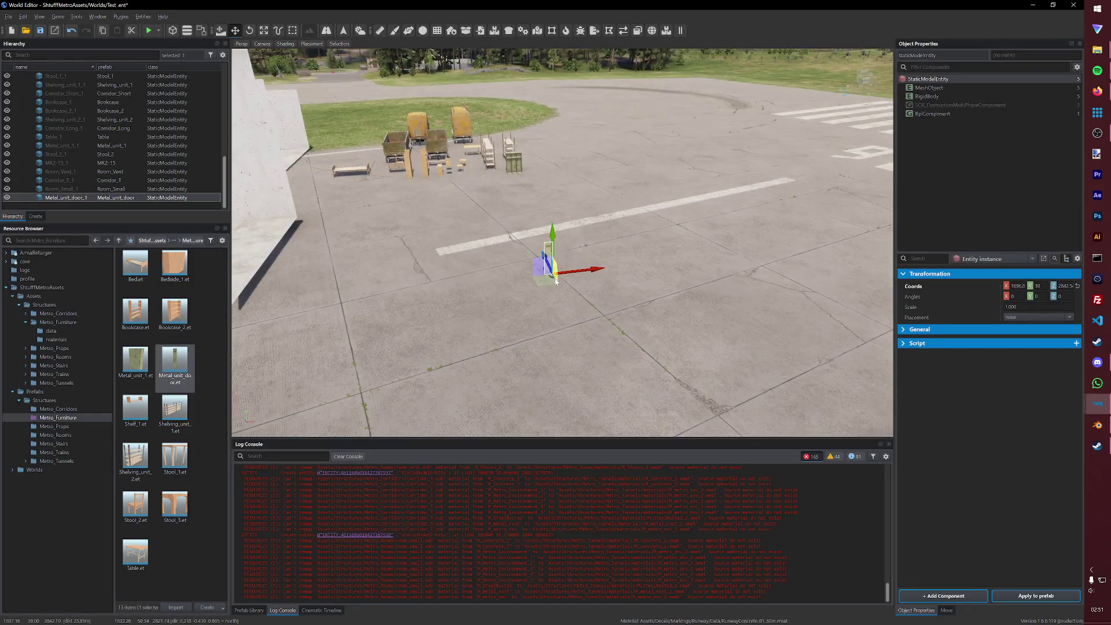
- Move the door back beside the shelves, save the Test world, and switch to the Blender door file
drag(555, 281, 539, 168)
key(ctrl+s)
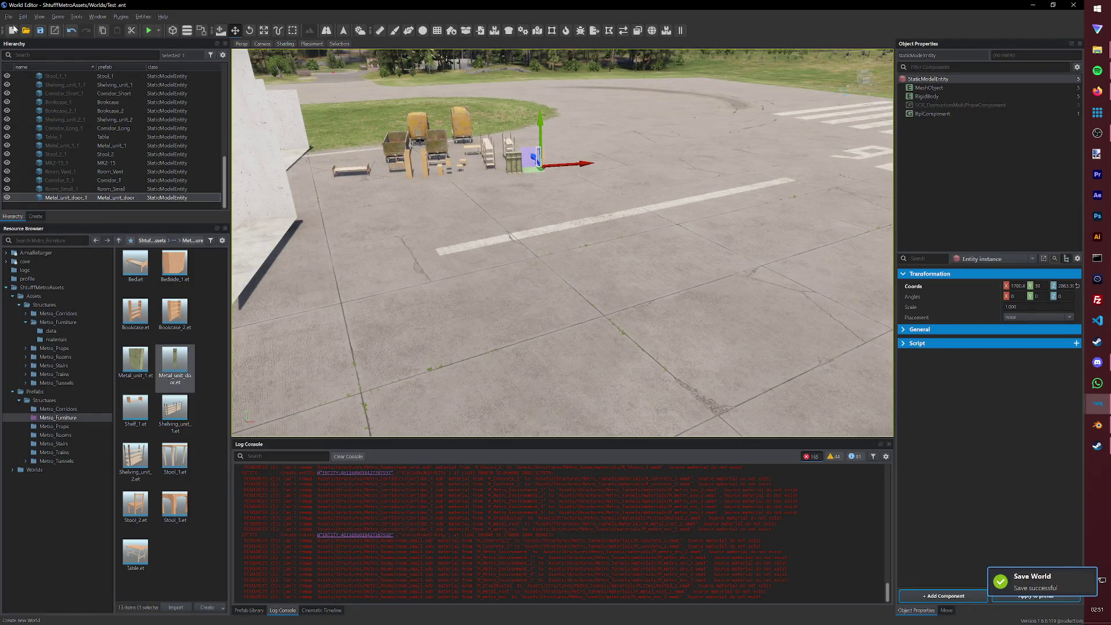
click(1071, 4)
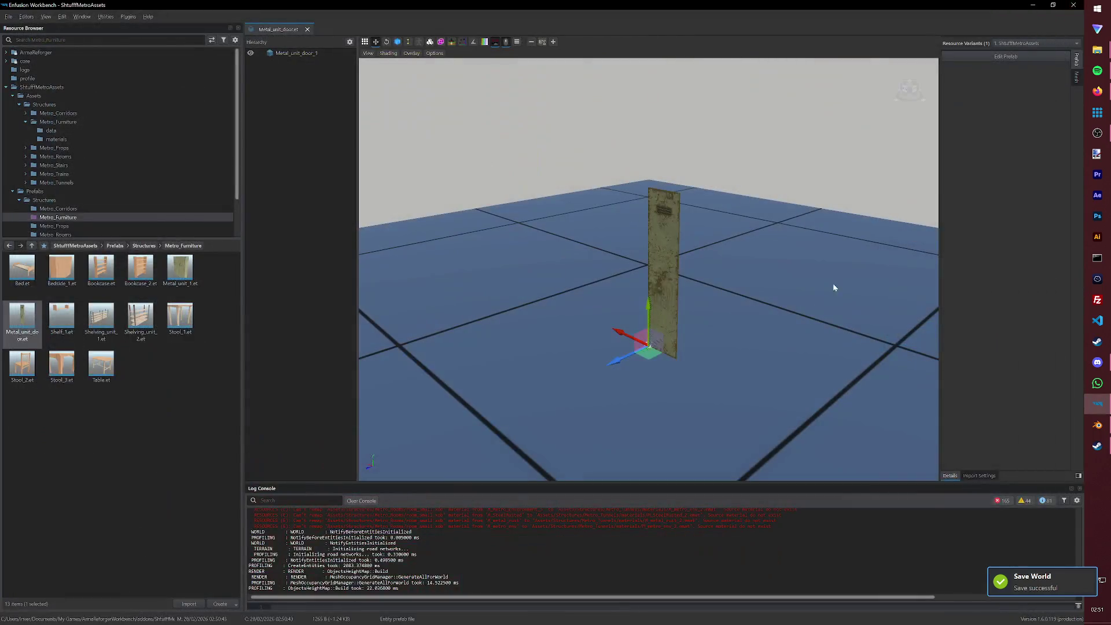
click(1097, 425)
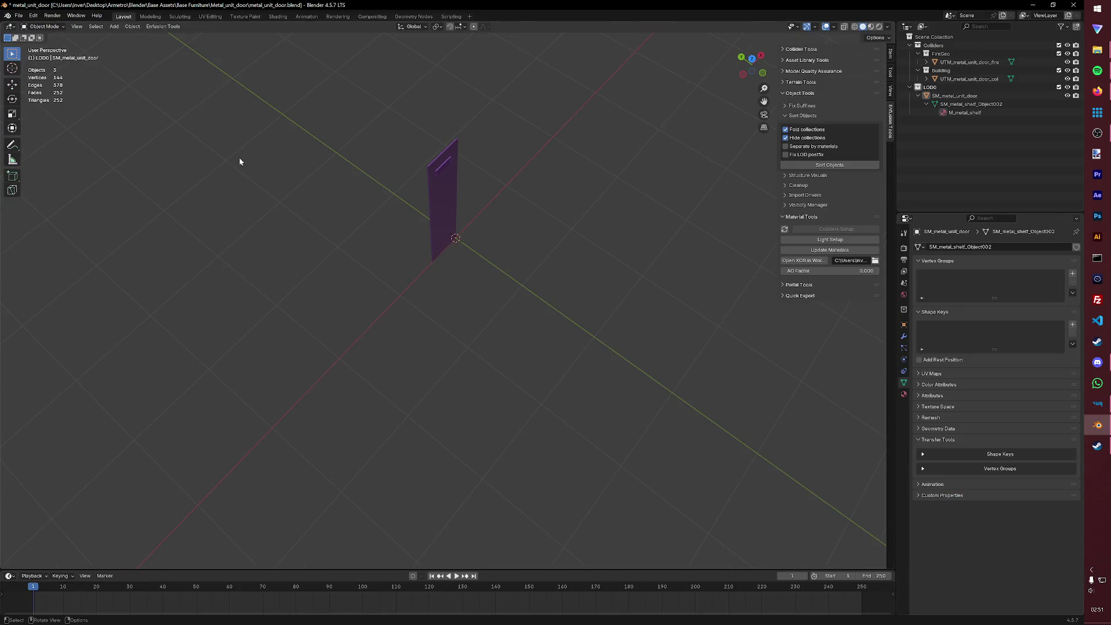
- Return to Corridor_2.blend and delete its three existing objects
click(1073, 5)
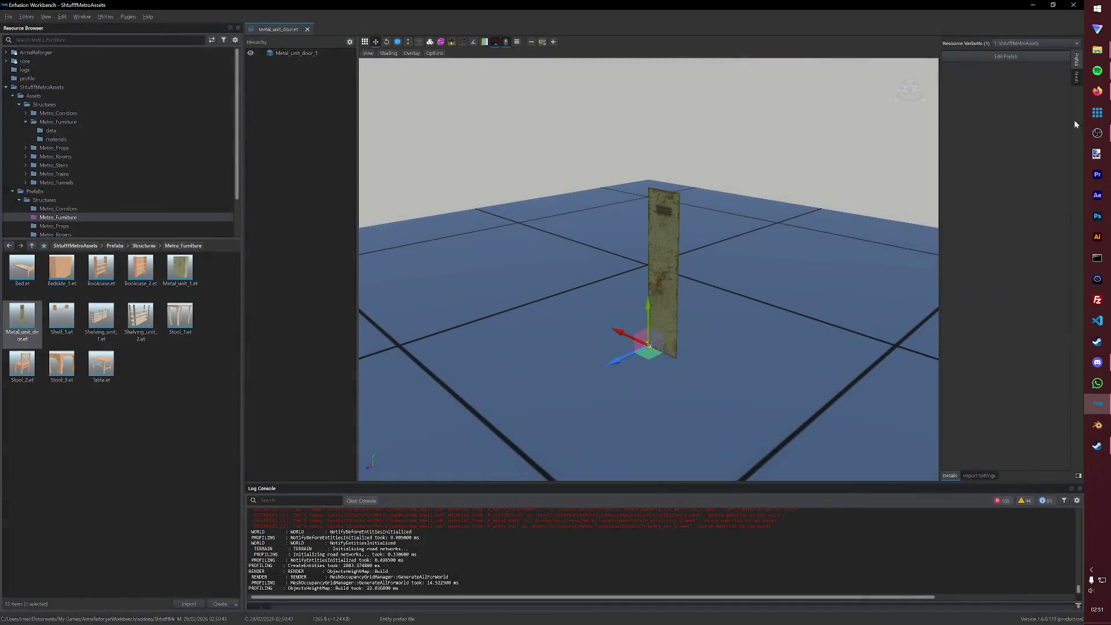
click(1036, 23)
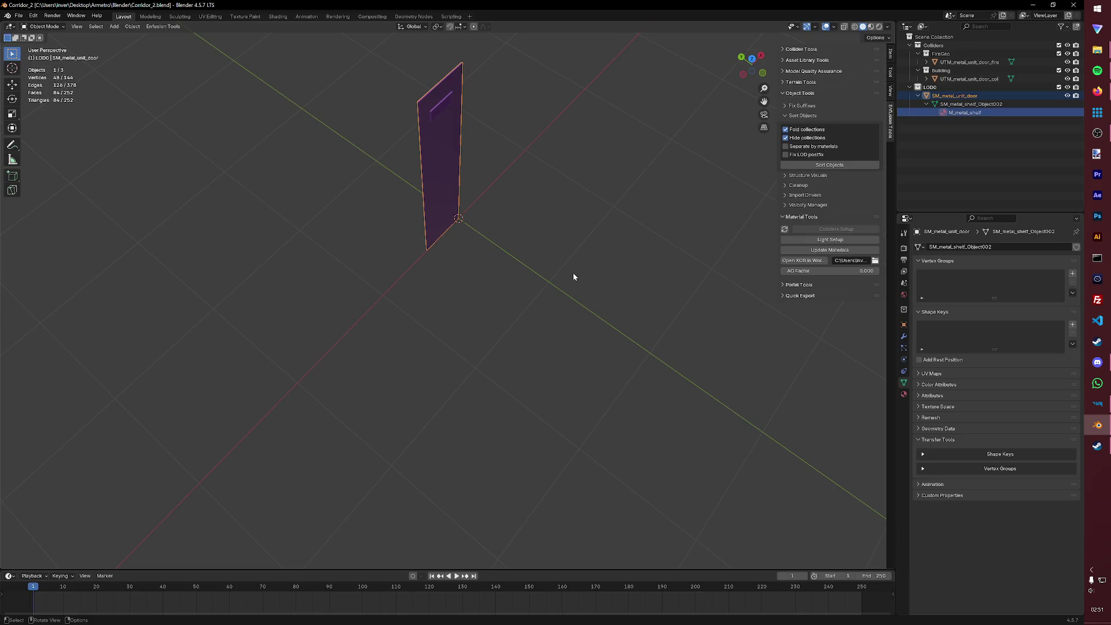
key(Delete)
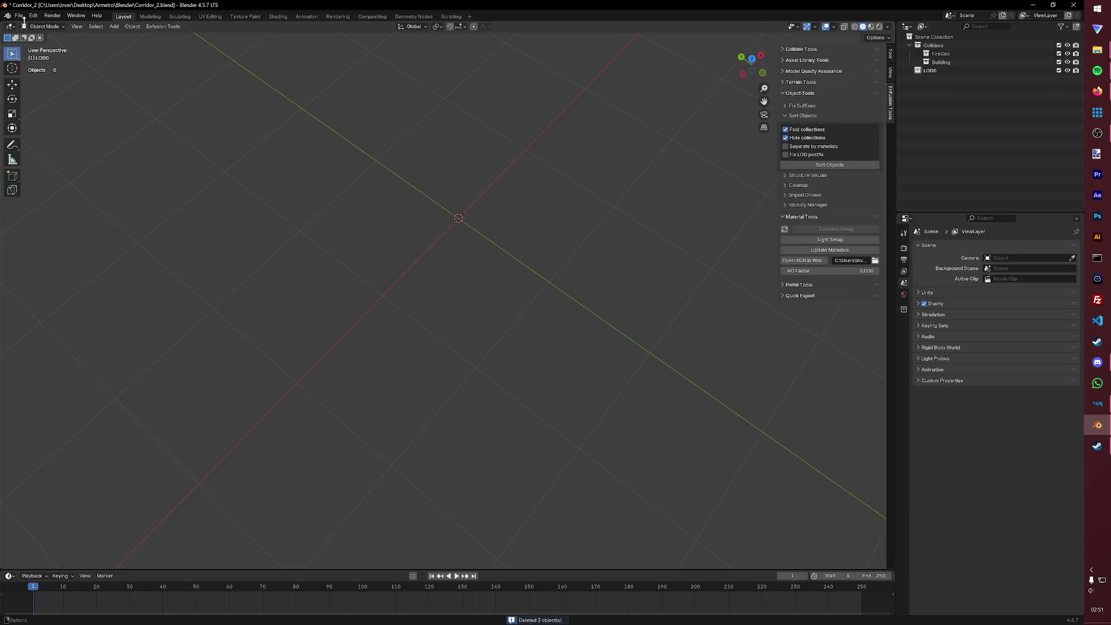
- Import SM_metal_shelf_3 through SM_metal_shelf_6 FBX files from the Furniture folder
click(18, 16)
mouse_move(35, 135)
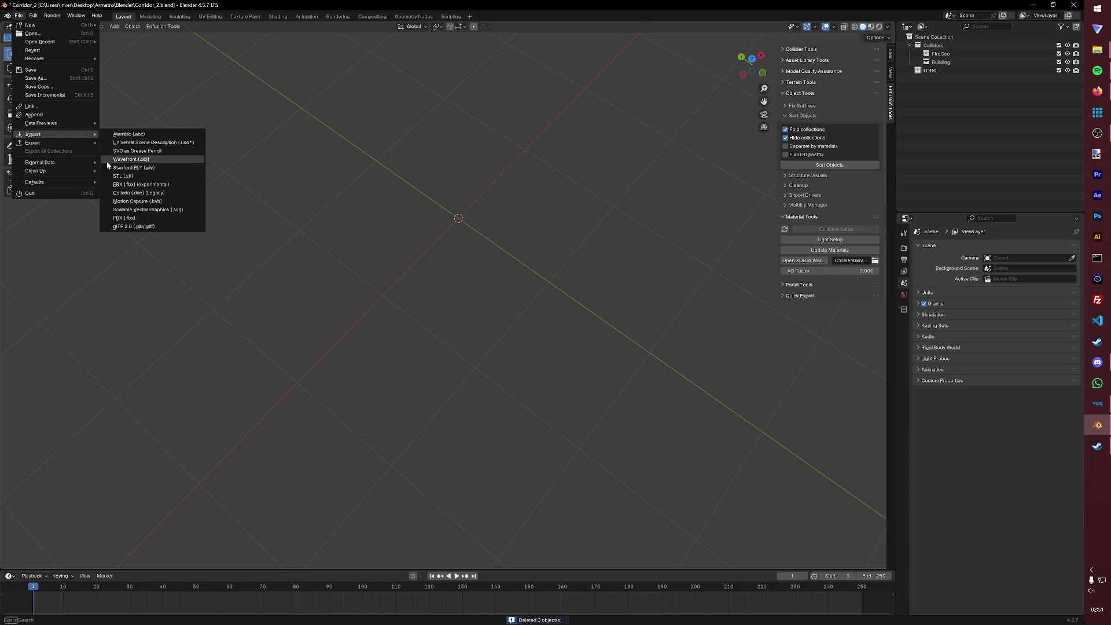
click(122, 184)
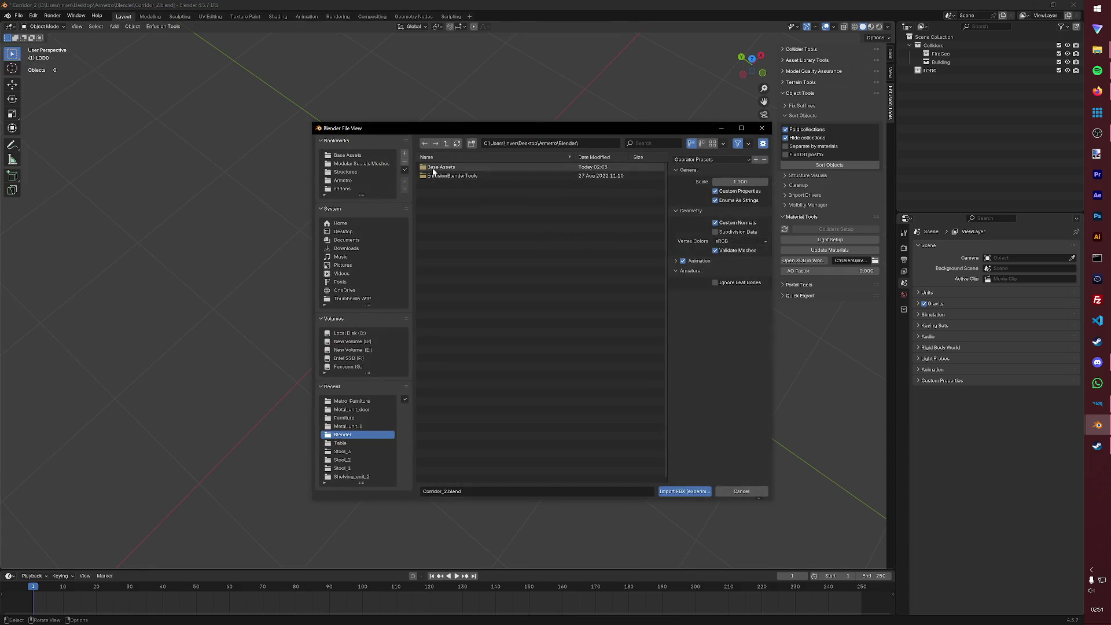
click(354, 164)
double_click(448, 188)
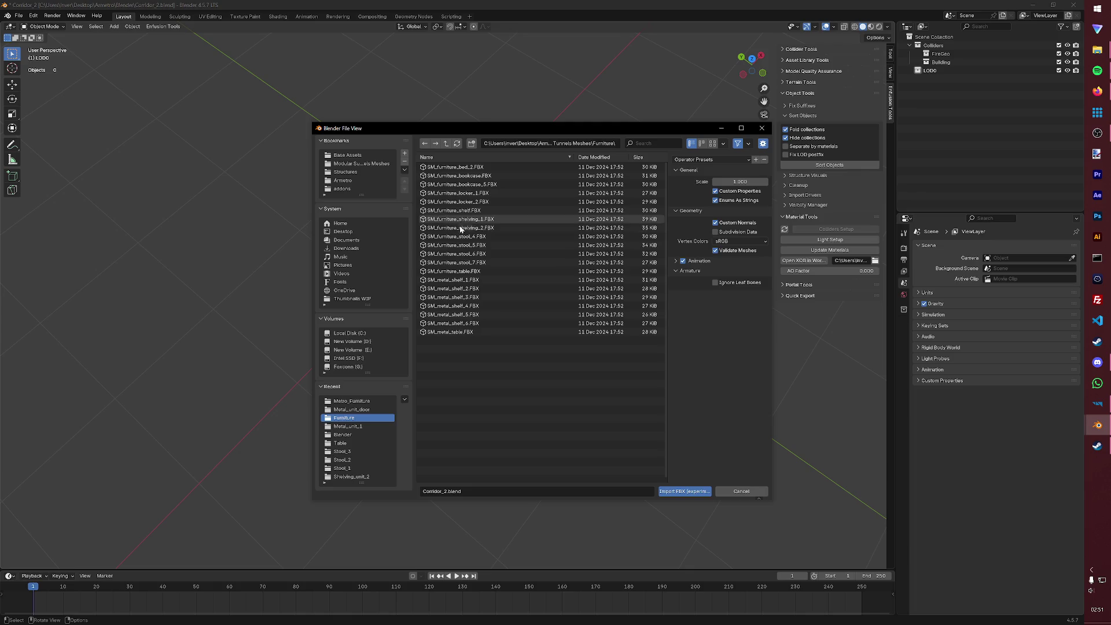
click(466, 297)
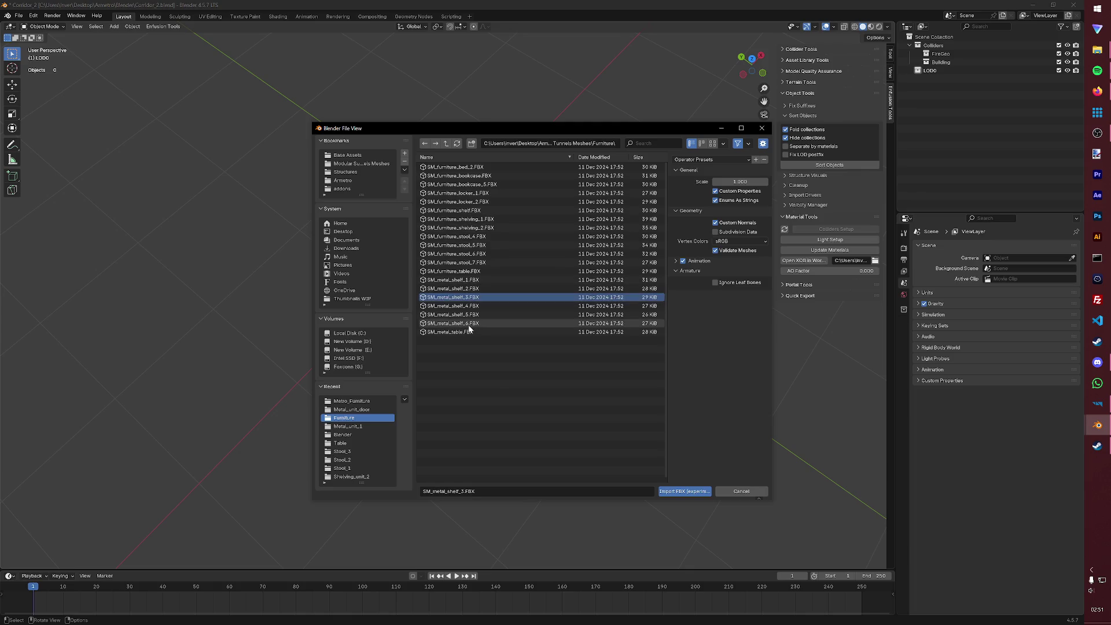
shift+click(469, 324)
click(684, 491)
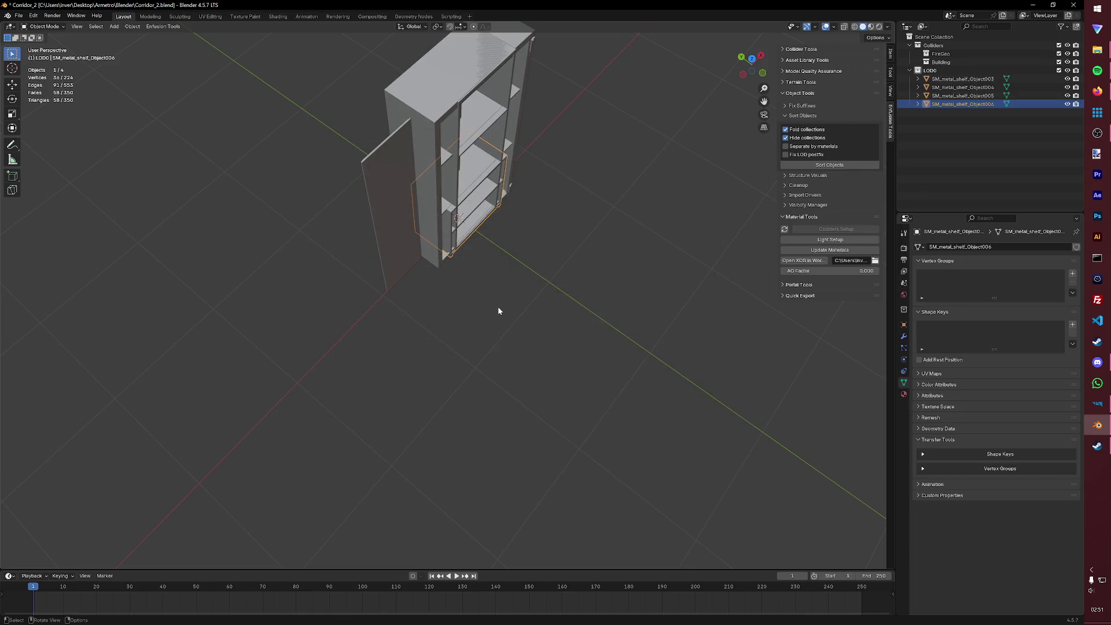
- Spread the shelf parts apart: door panel left, Object003 right, Object005 raised along Z
mouse_move(497, 311)
middle_down()
mouse_move(453, 277)
mouse_move(457, 176)
middle_up()
click(456, 175)
key(g)
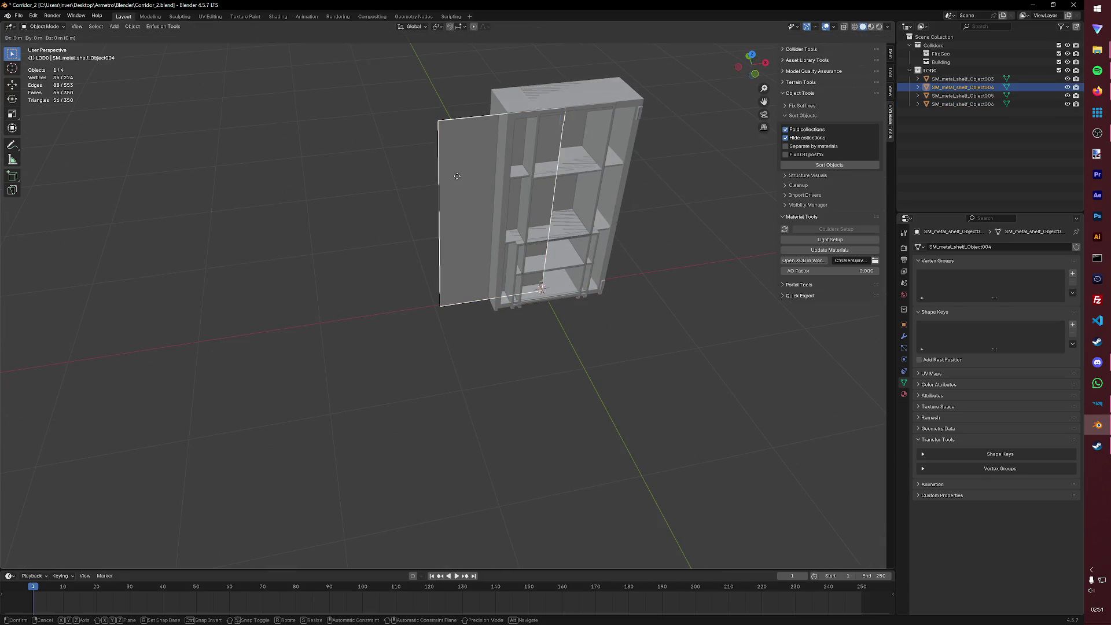
click(223, 191)
click(505, 220)
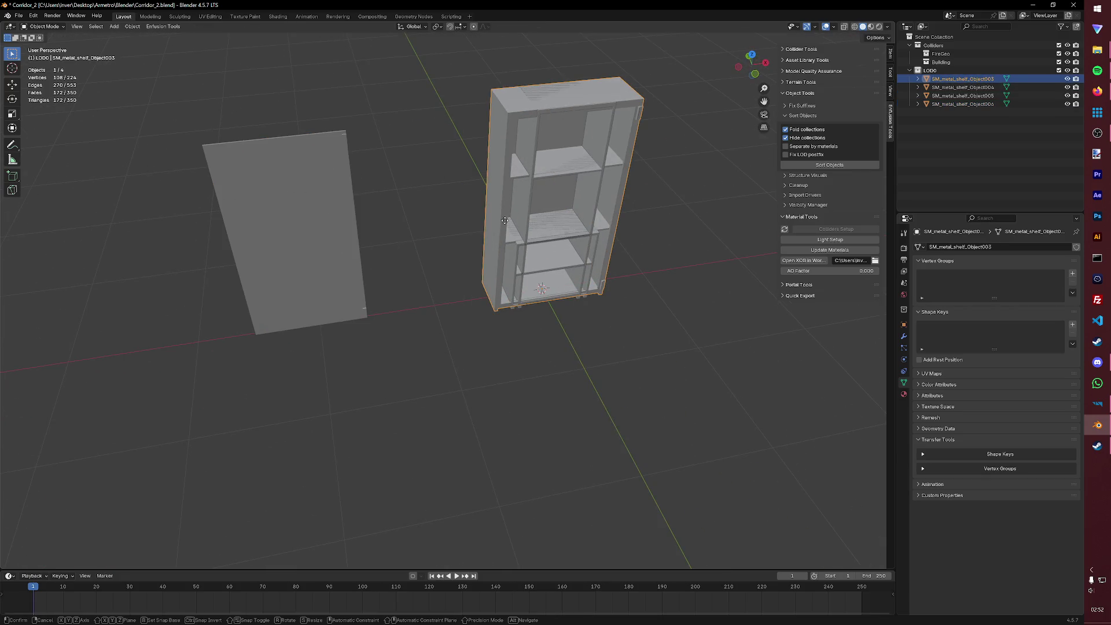
key(g)
click(640, 202)
click(564, 191)
key(g)
key(z)
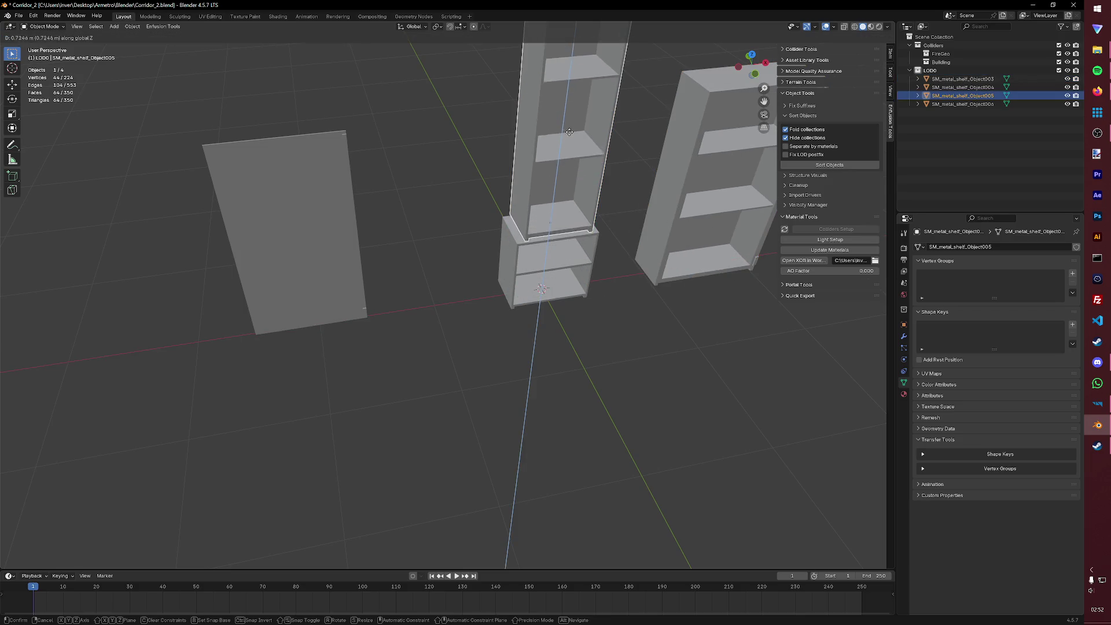
click(608, 232)
- Select all four imported shelf objects and delete them
middle_drag(609, 232, 575, 234)
click(413, 237)
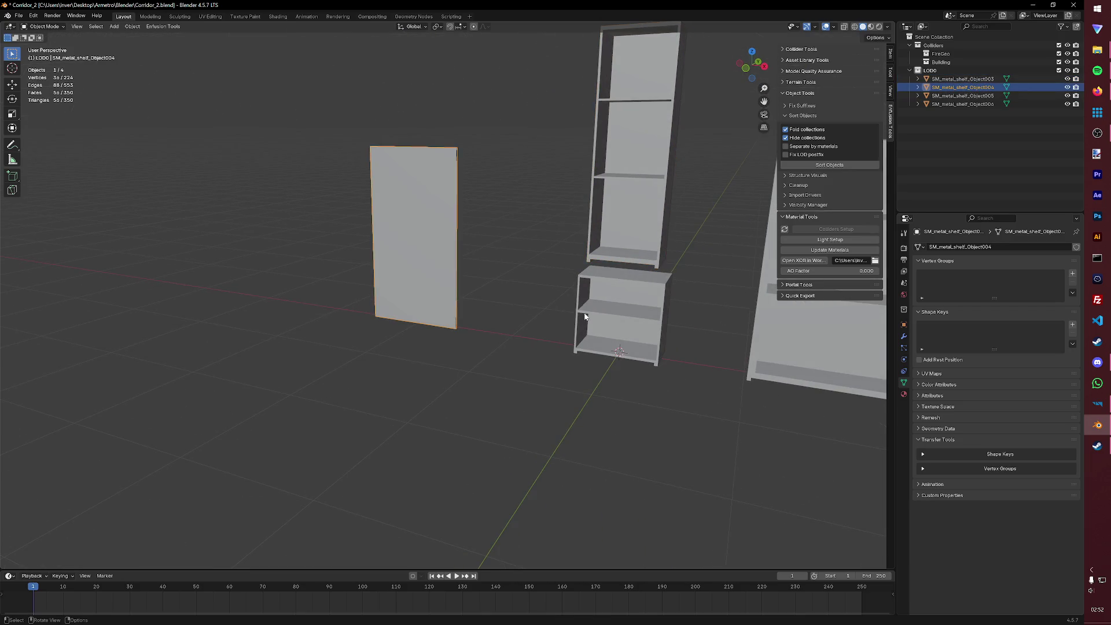
shift+click(962, 104)
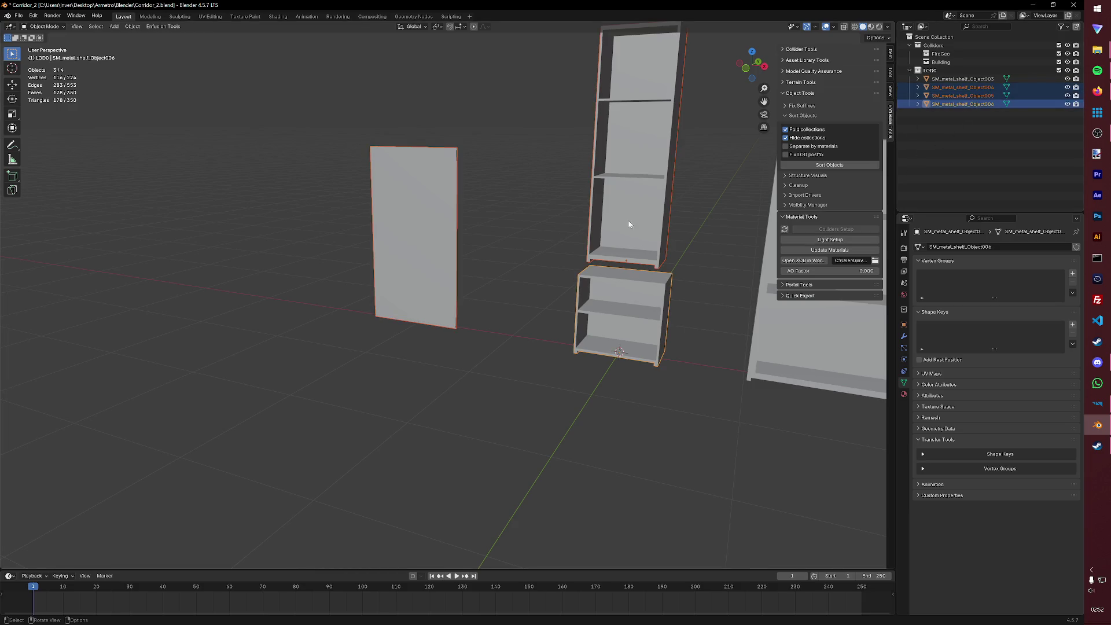
middle_drag(629, 225, 655, 238)
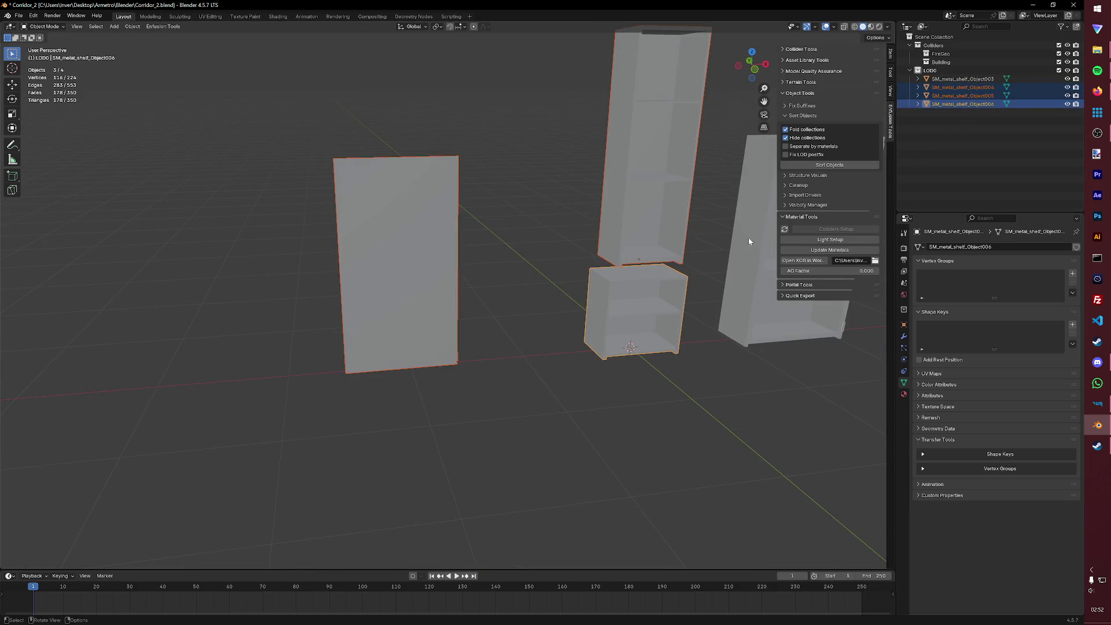
ctrl+click(960, 79)
ctrl+click(958, 104)
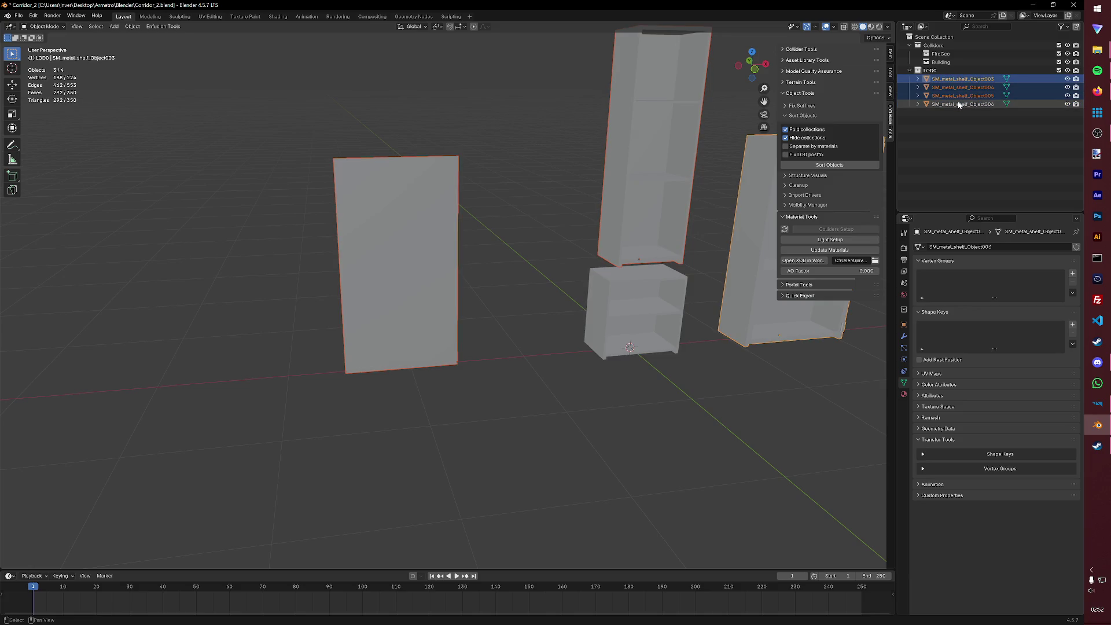
ctrl+click(958, 104)
key(Delete)
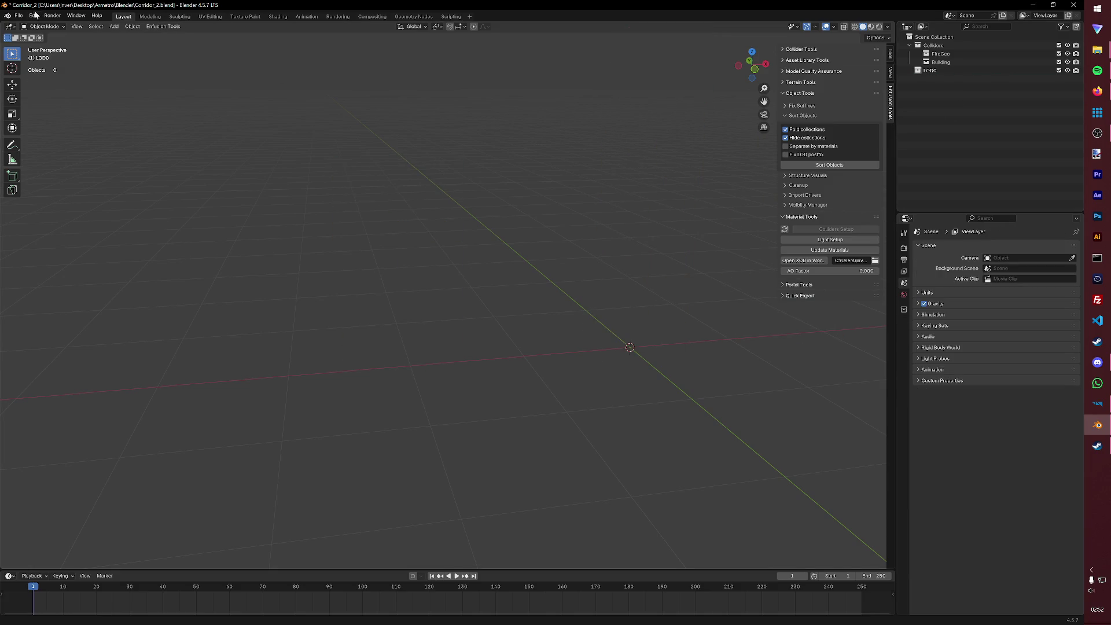
- Import SM_metal_shelf_3.FBX alone into the scene
click(19, 16)
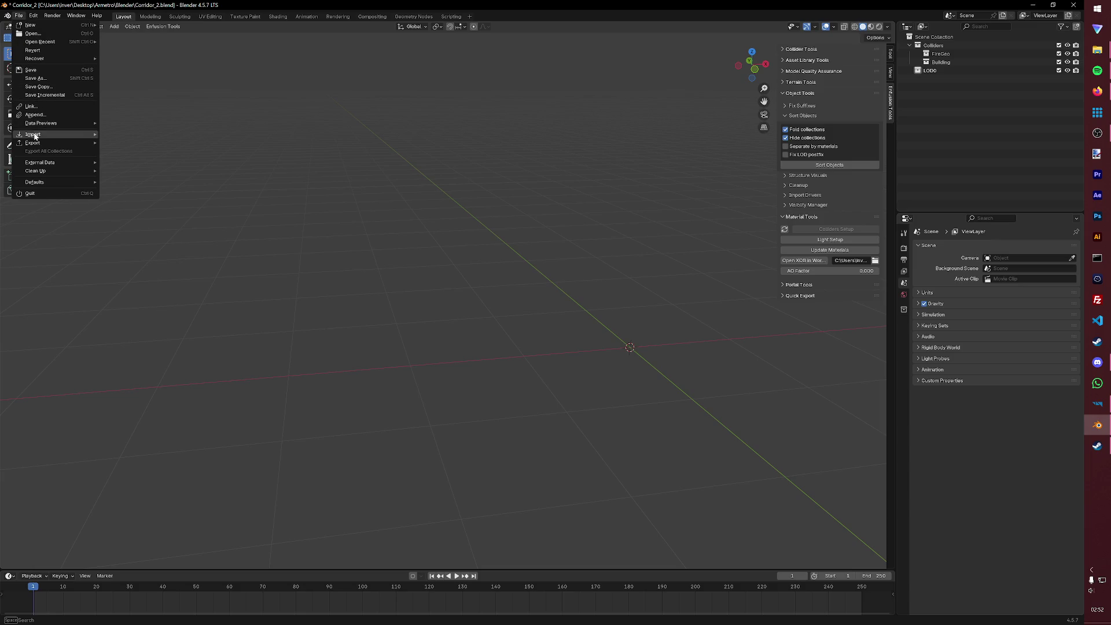
mouse_move(34, 136)
click(130, 180)
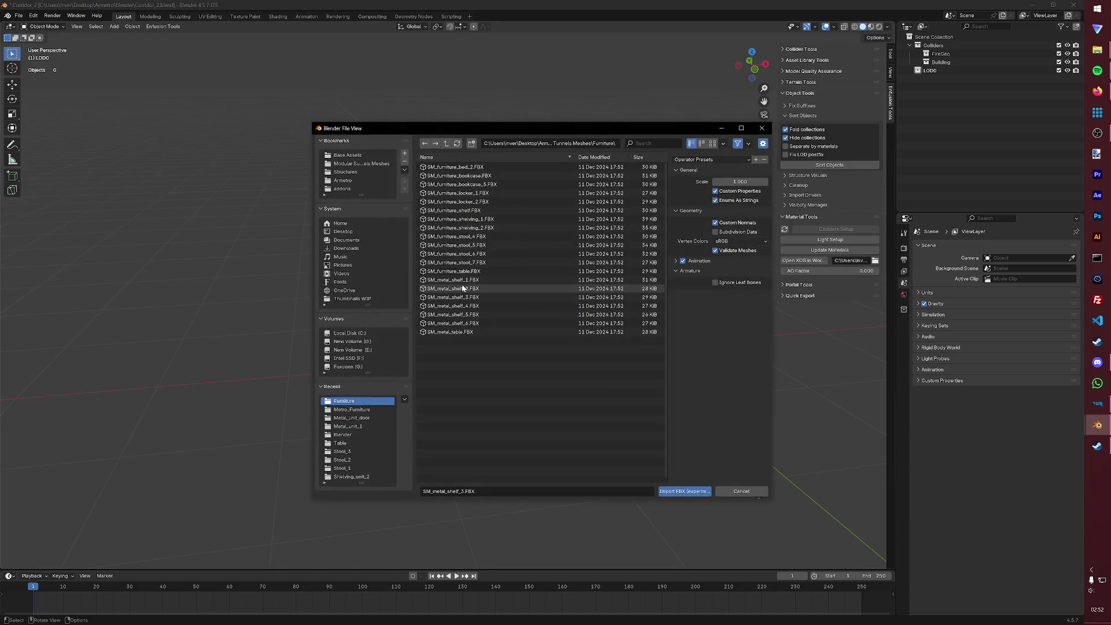
click(466, 297)
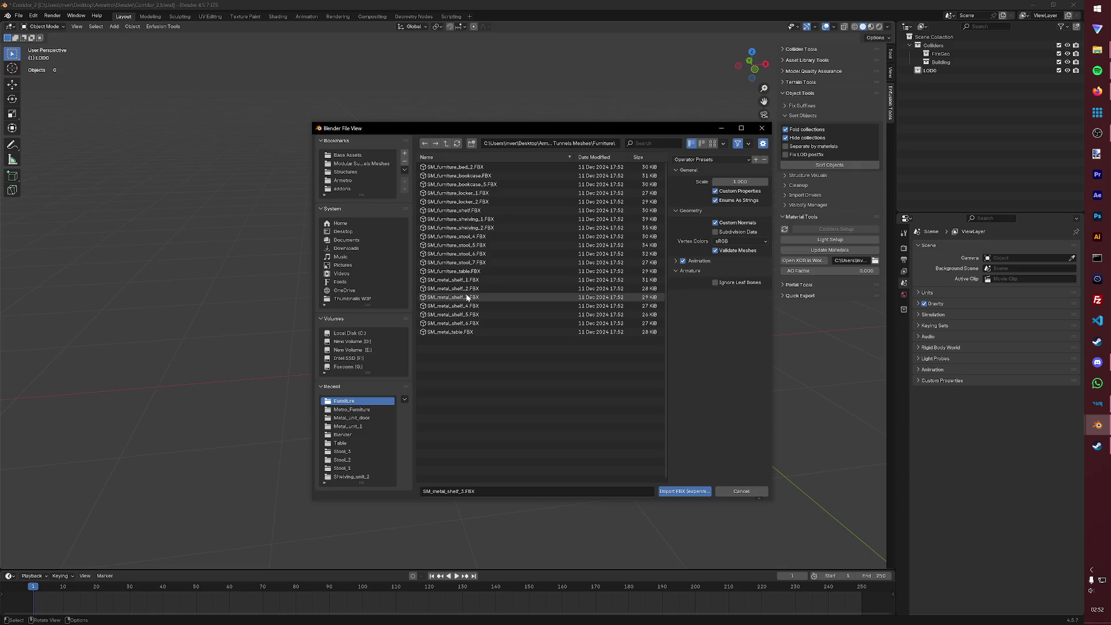
click(696, 492)
mouse_move(675, 450)
middle_down()
mouse_move(637, 386)
mouse_move(616, 411)
middle_up()
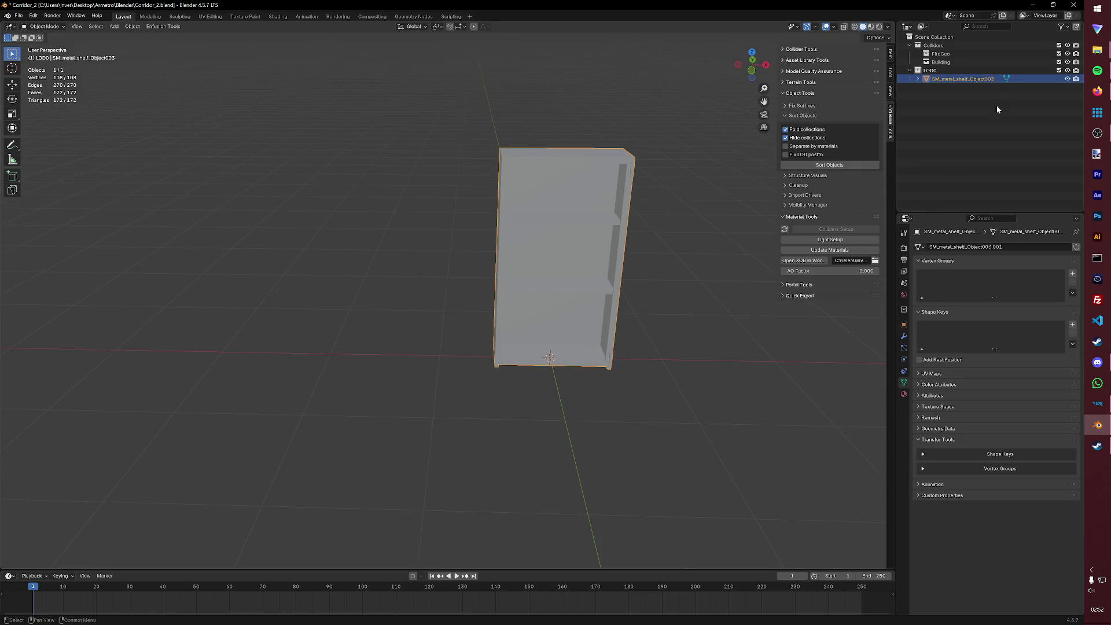
- Rename the imported shelf object to SM_metal_unit_2
double_click(963, 79)
click(981, 79)
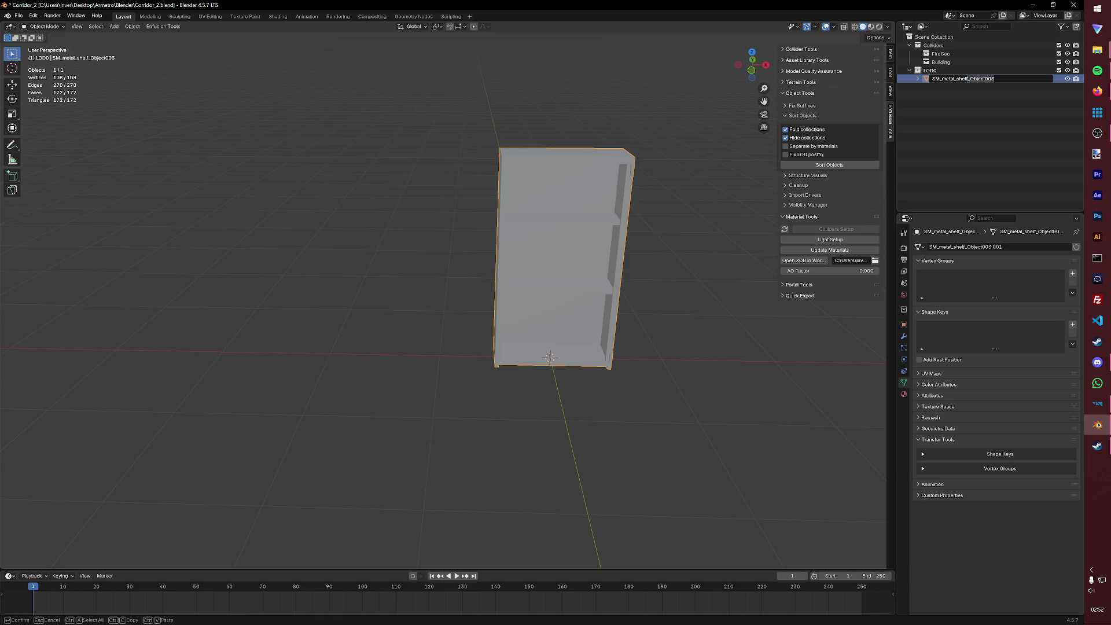
key(ctrl+Delete)
text(SM_metal_unit_2)
key(Return)
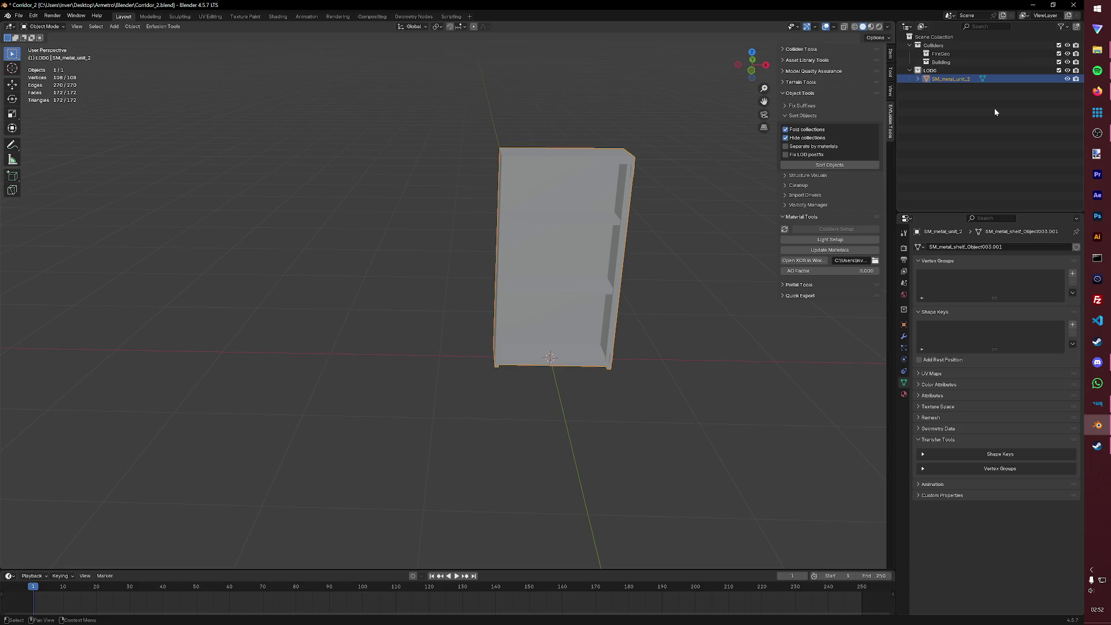
- Rename its material from M_metal_shelf.006 to M_metal_shelf and save Corridor_2.blend
click(918, 79)
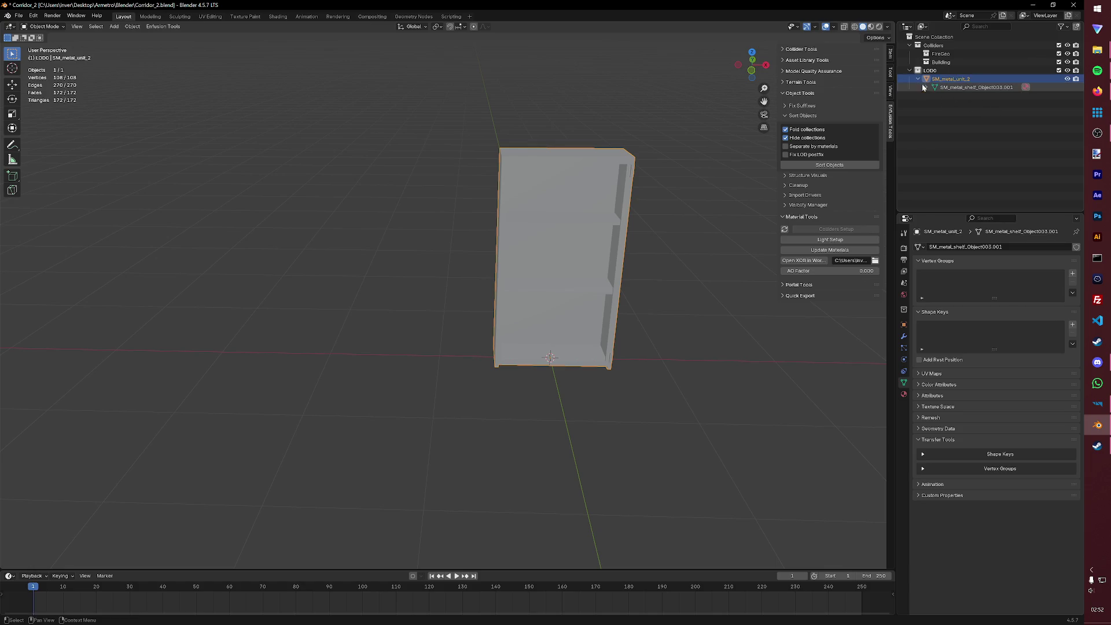
click(927, 87)
click(983, 96)
double_click(997, 95)
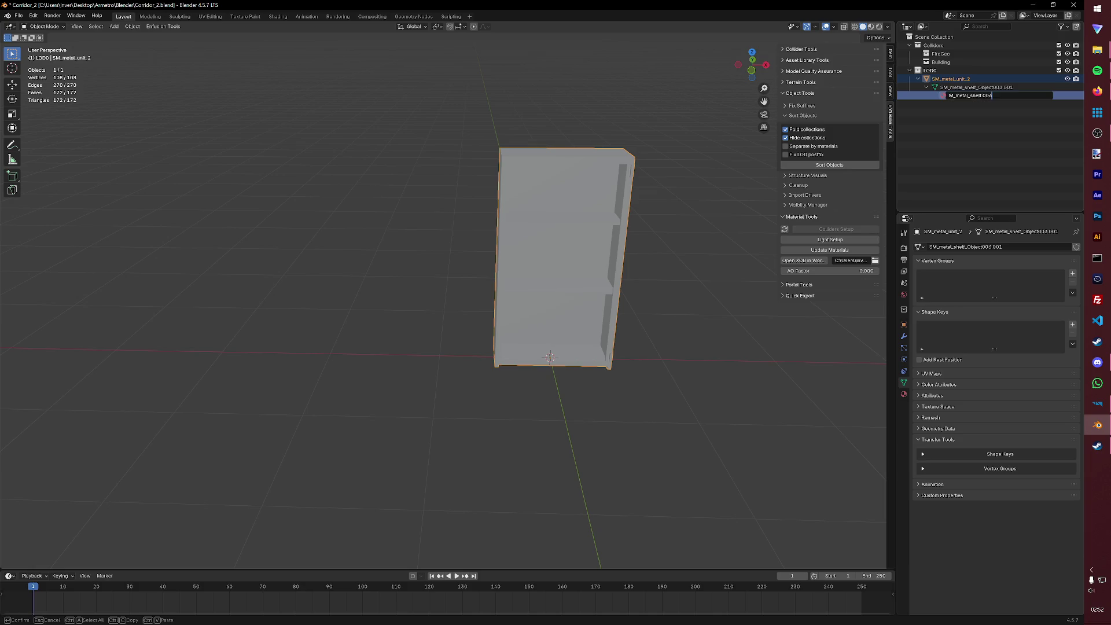
key(Return)
key(ctrl+s)
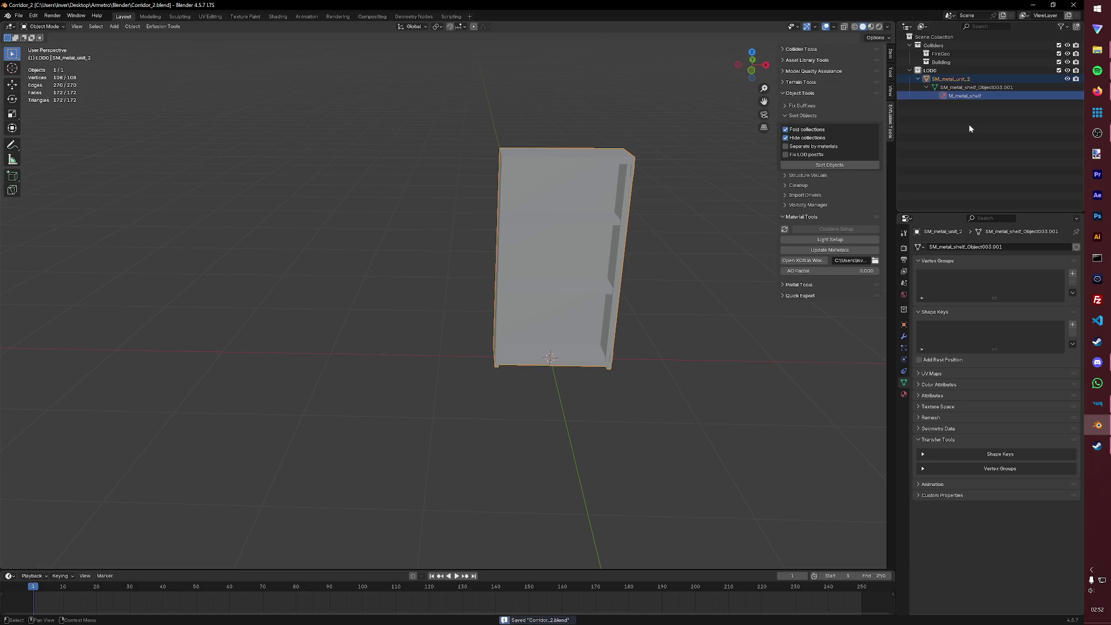
- Duplicate the SM_metal_unit_2 shelf in place
key(alt+a)
shift+click(599, 261)
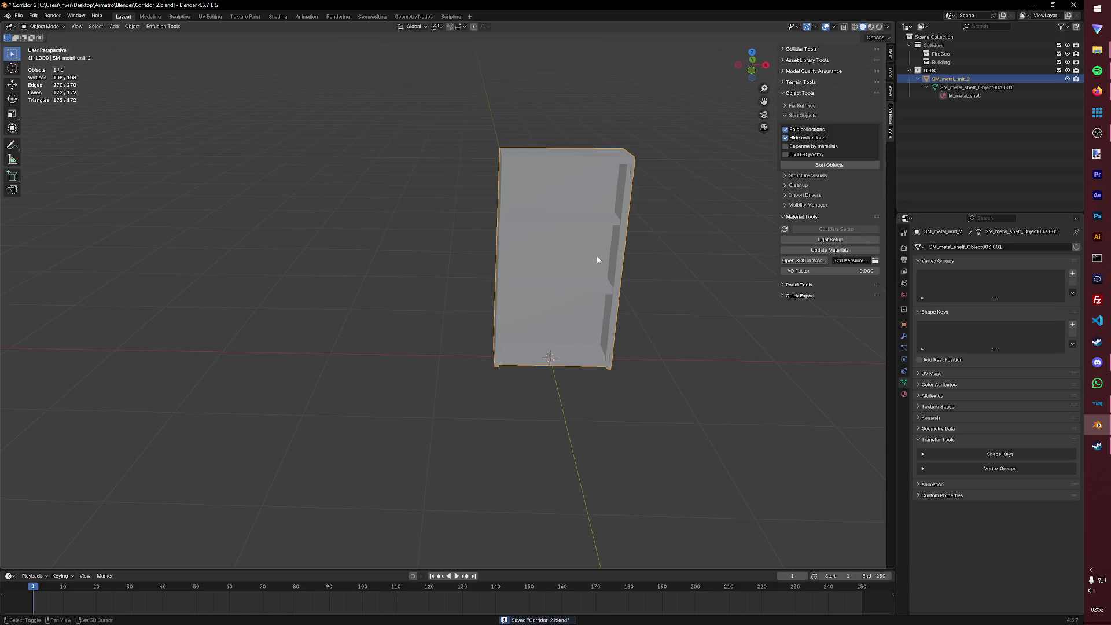
key(shift+d)
key(Escape)
- Make a second in-place duplicate and rename the first copy UTM_metal_unit_col
key(shift+d)
key(Escape)
double_click(952, 104)
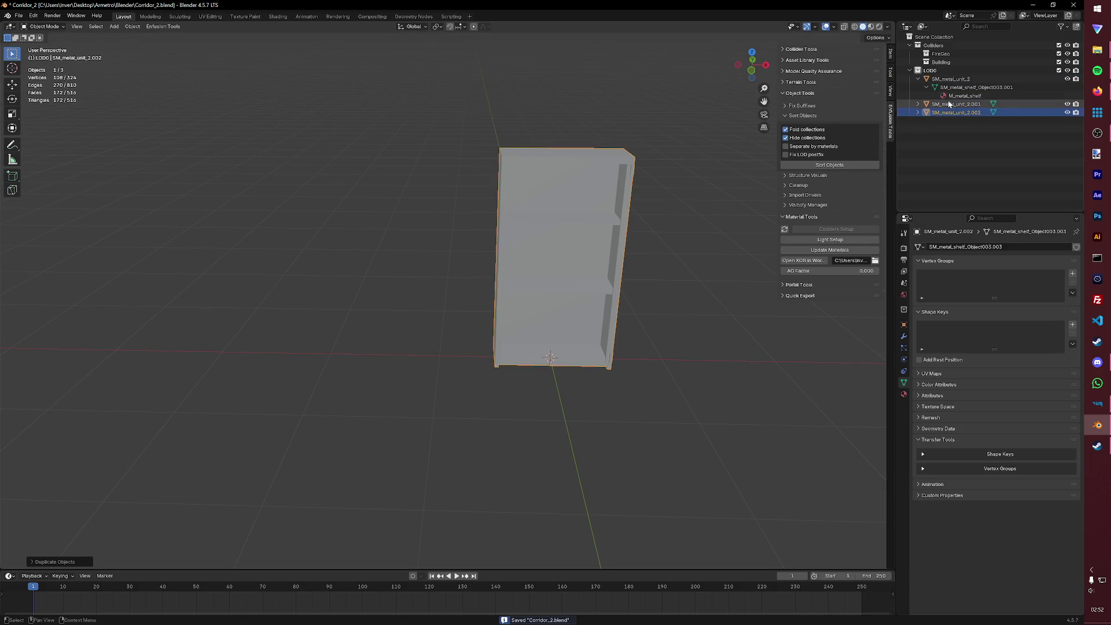
text(UT)
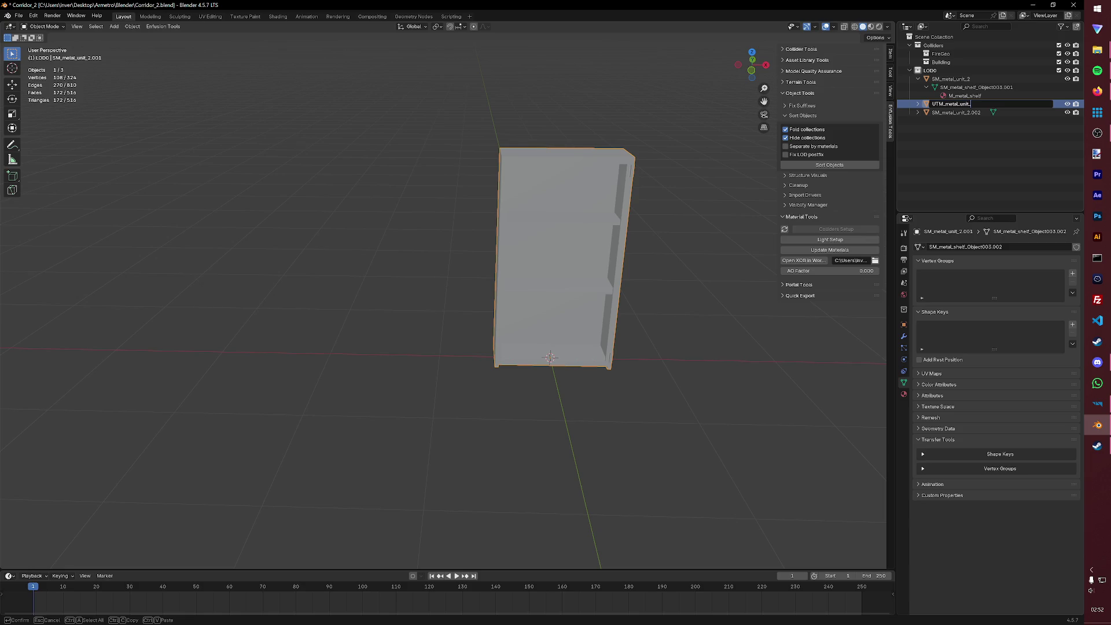
text(col)
key(Return)
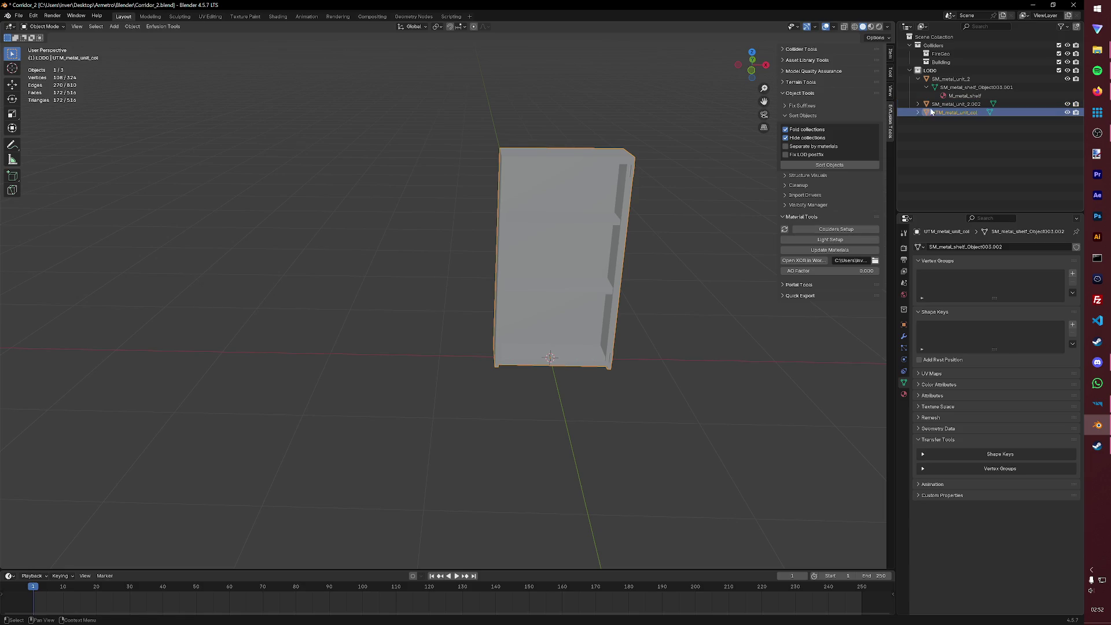
- Rename the SM_metal_unit_2.002 copy to UTM_metal_unit_fire and save
double_click(951, 104)
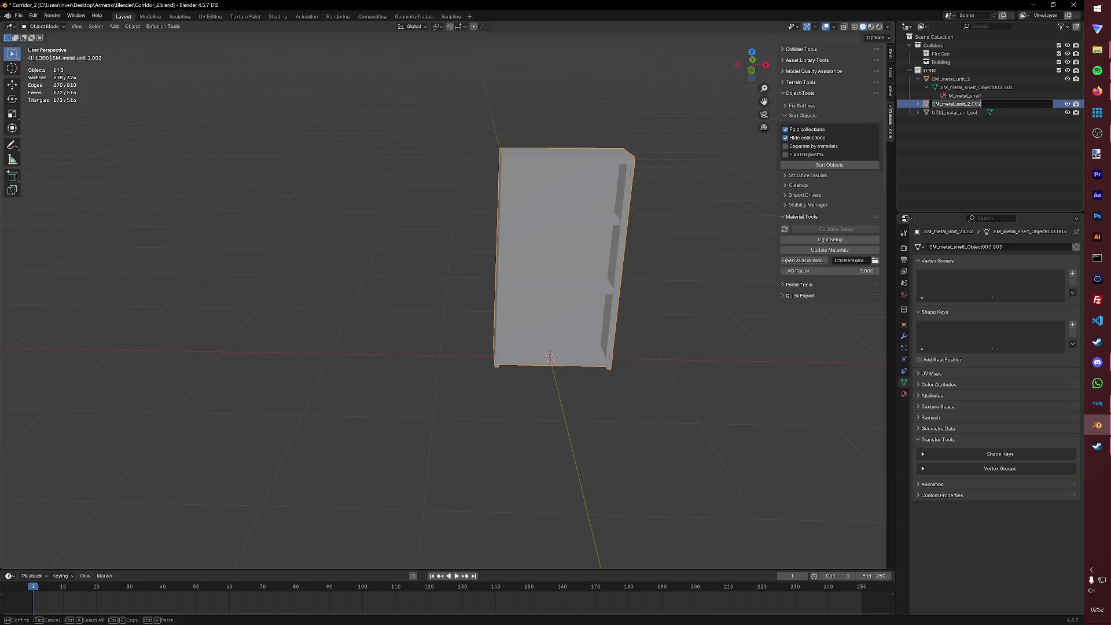
text(U)
text(ire)
key(Return)
key(ctrl+s)
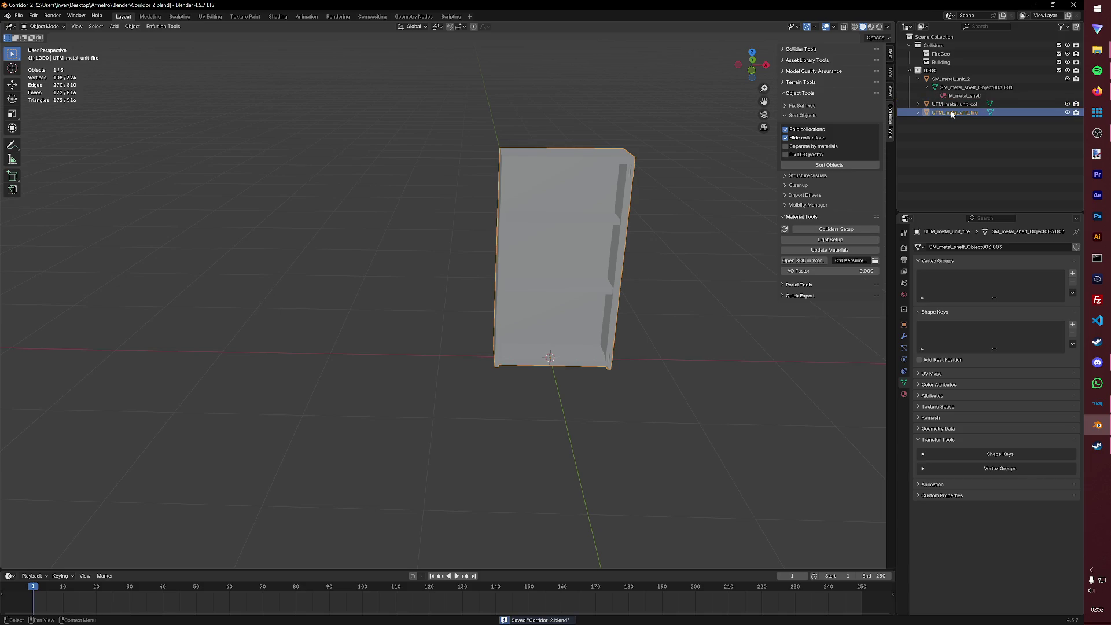
- Set up UTM_metal_unit_fire as a collider with FireGeo layer and Metal game material
click(855, 227)
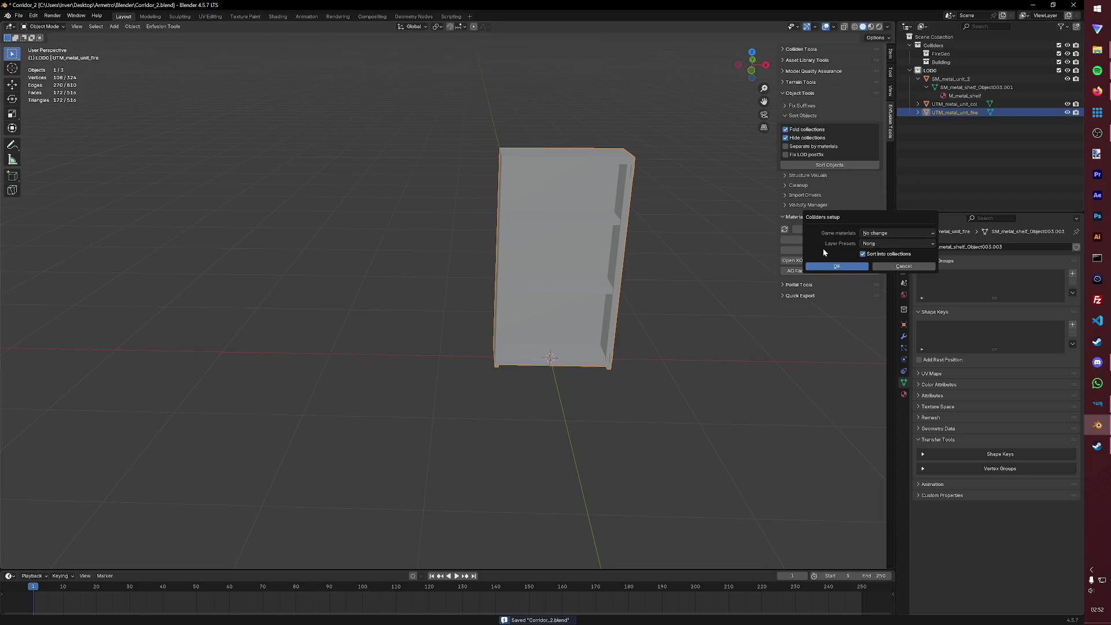
click(874, 246)
click(741, 279)
click(868, 232)
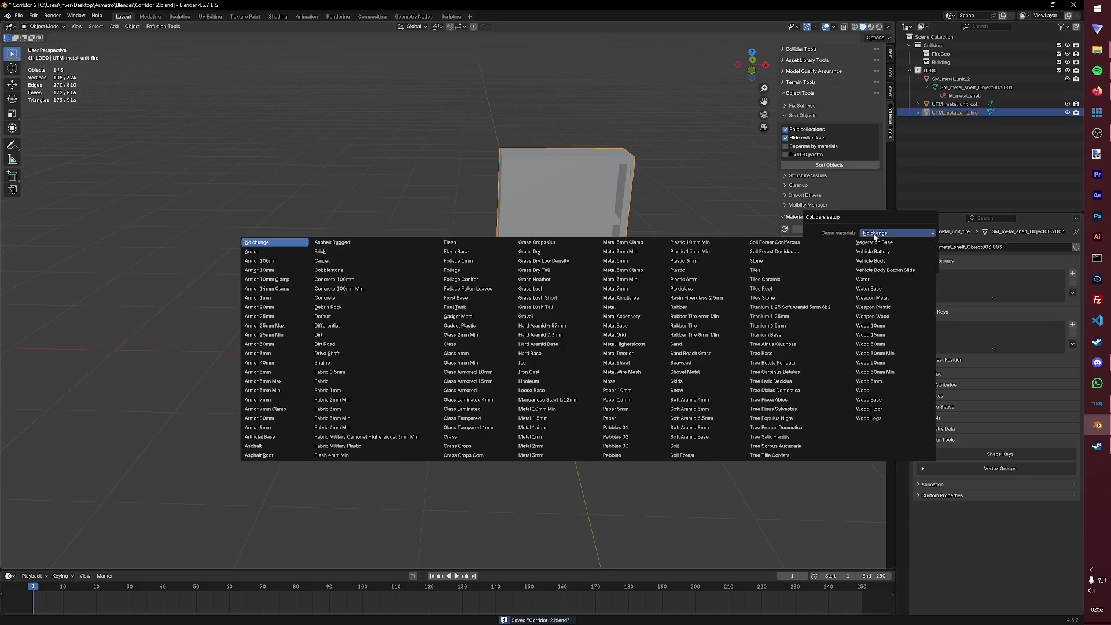
click(610, 307)
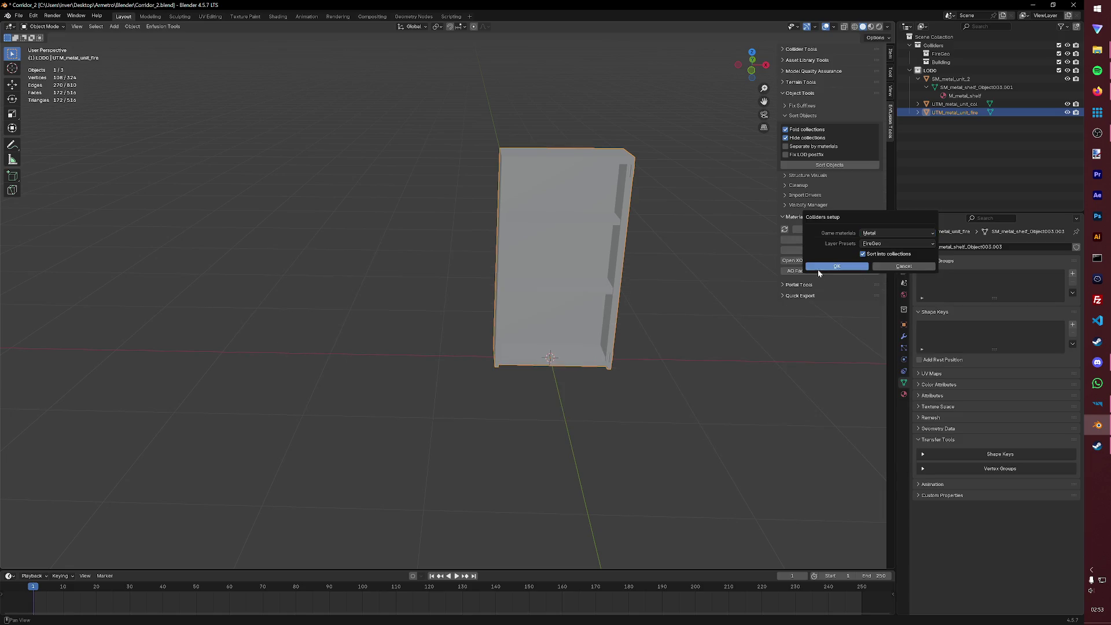
click(834, 265)
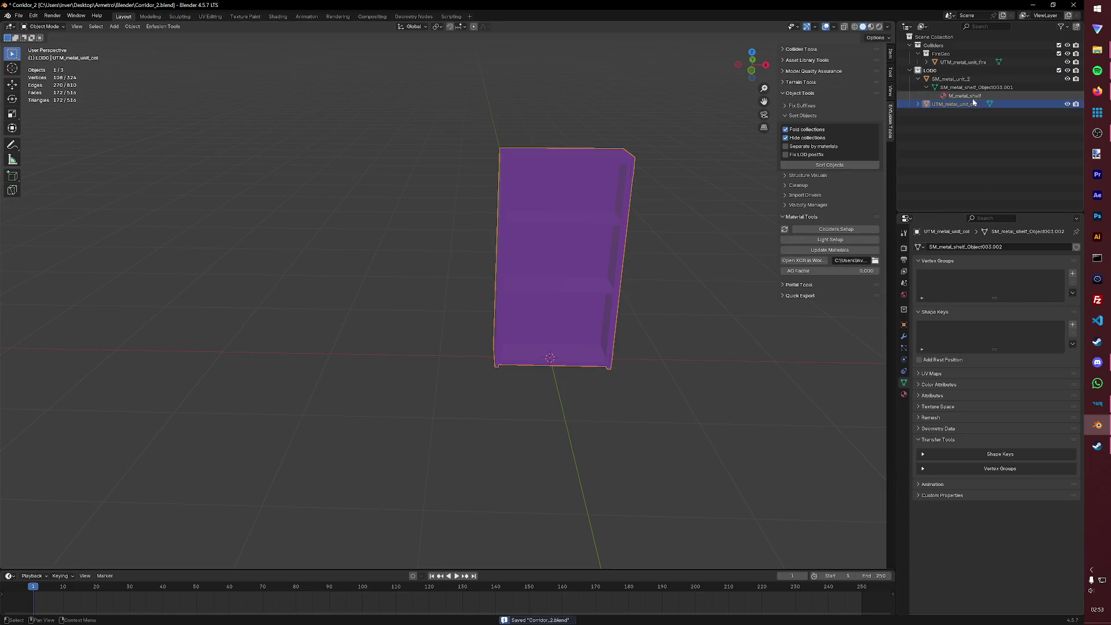
- Set up UTM_metal_unit_col as a collider with Metal material and Building layer, then save
click(918, 104)
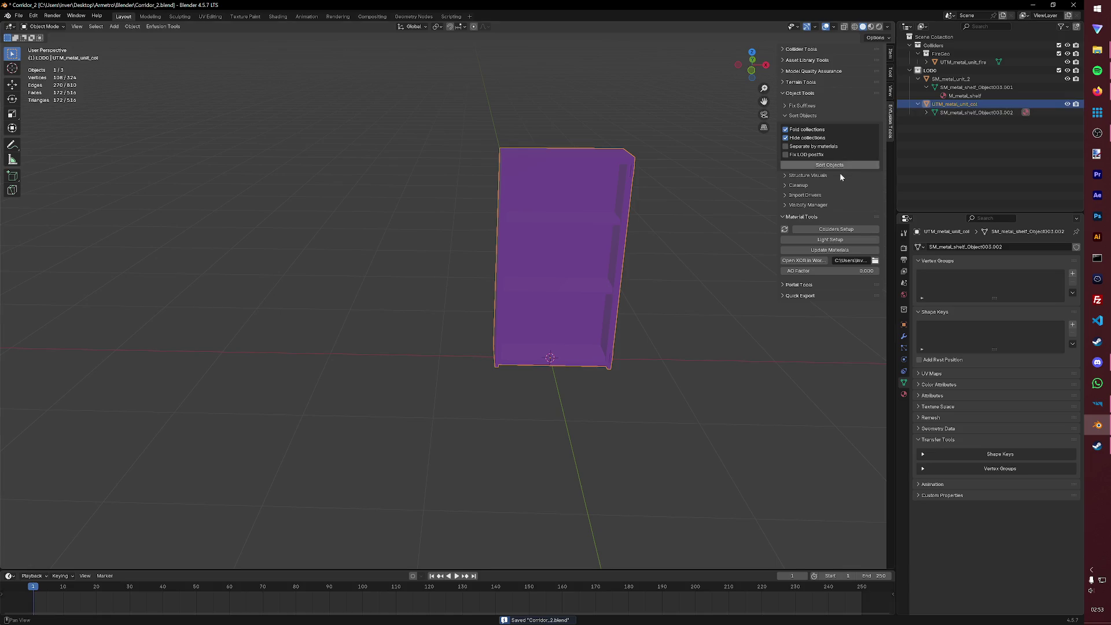
click(830, 228)
click(865, 229)
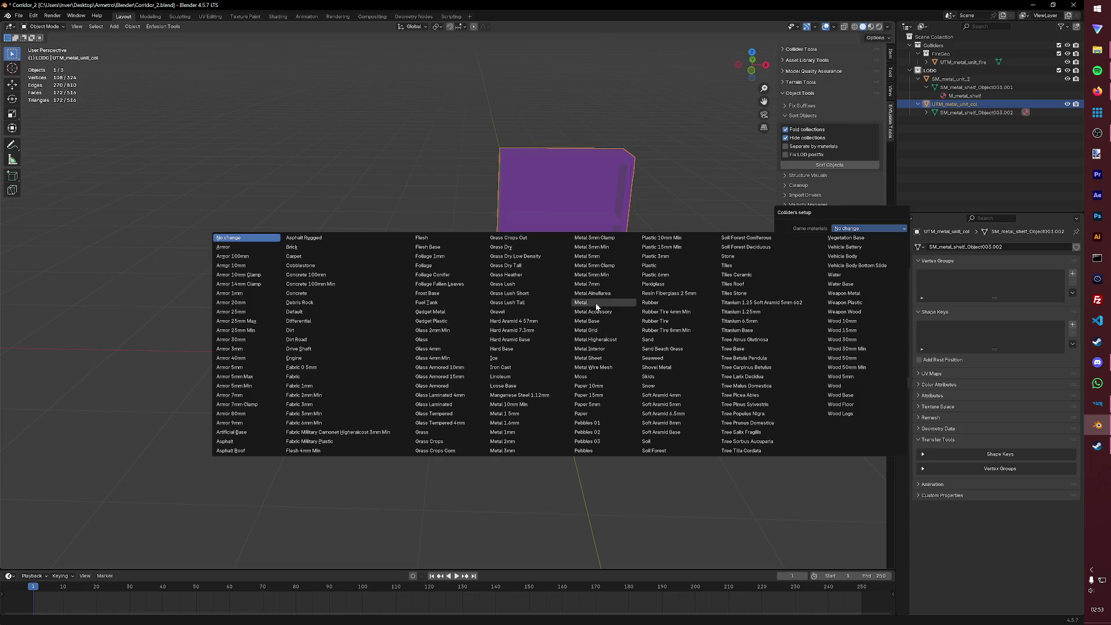
click(580, 302)
click(845, 239)
click(665, 268)
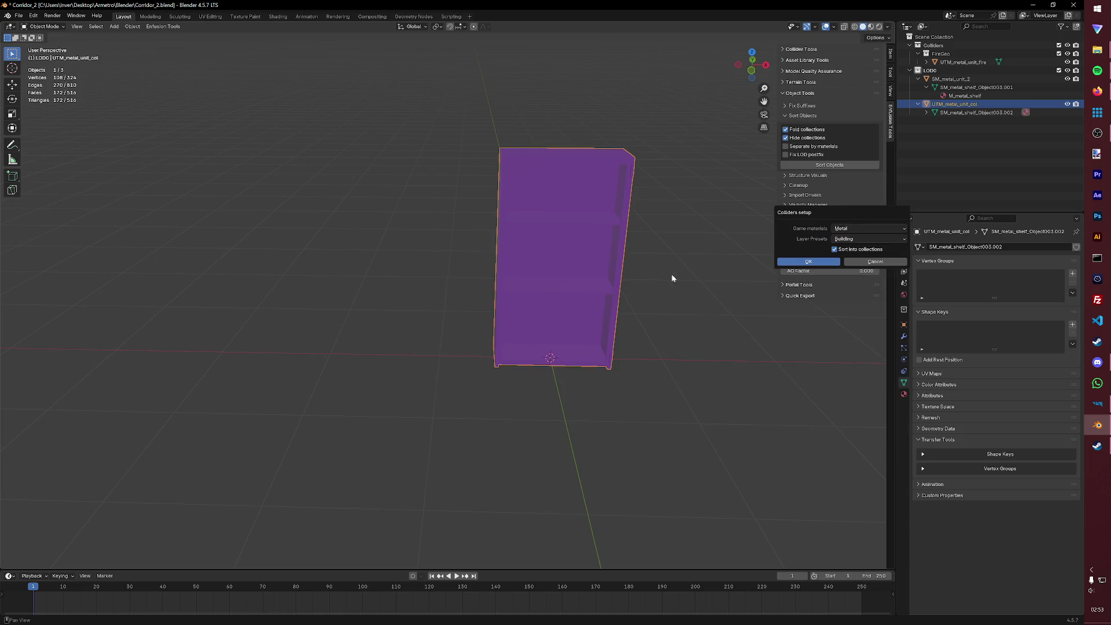
click(825, 261)
key(ctrl+s)
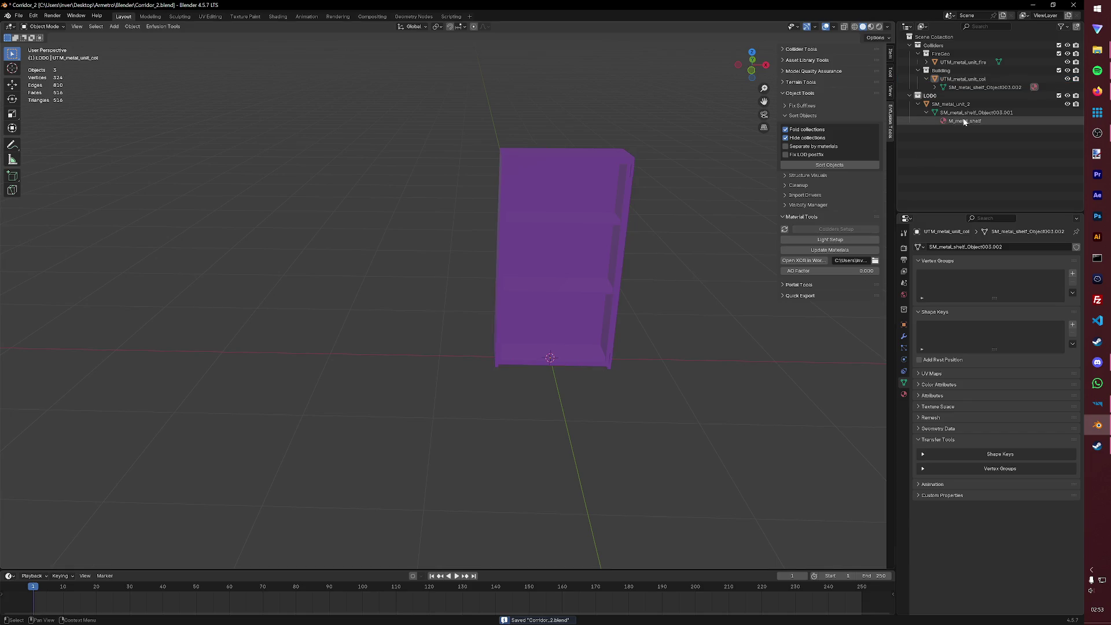
- Start Save As and navigate to Base Assets > Base Furniture
click(19, 16)
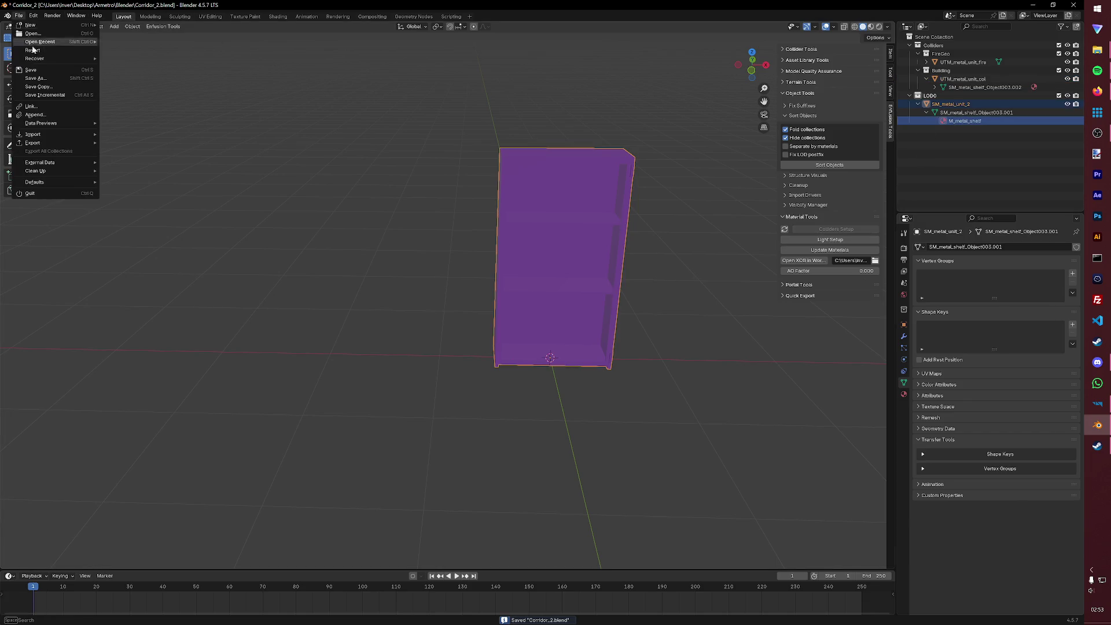
click(34, 78)
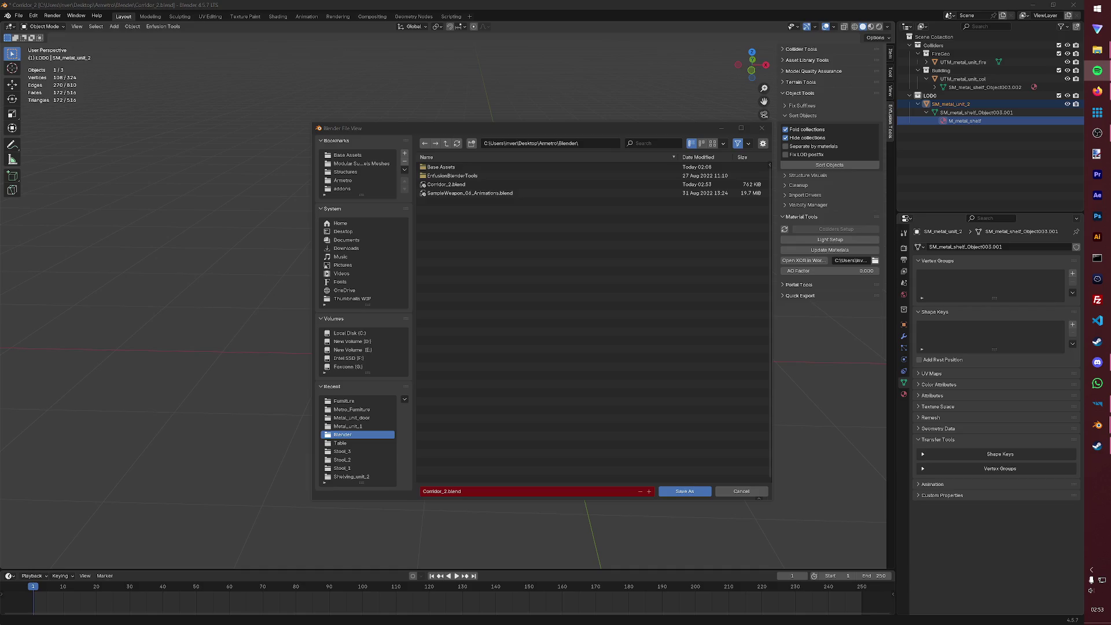
click(526, 298)
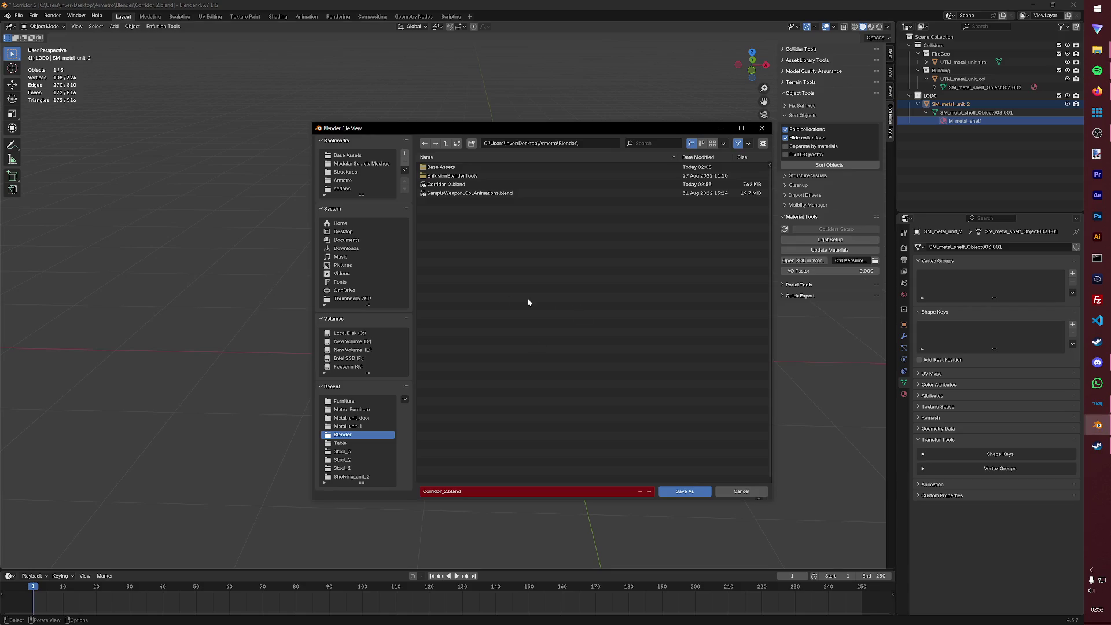
click(347, 155)
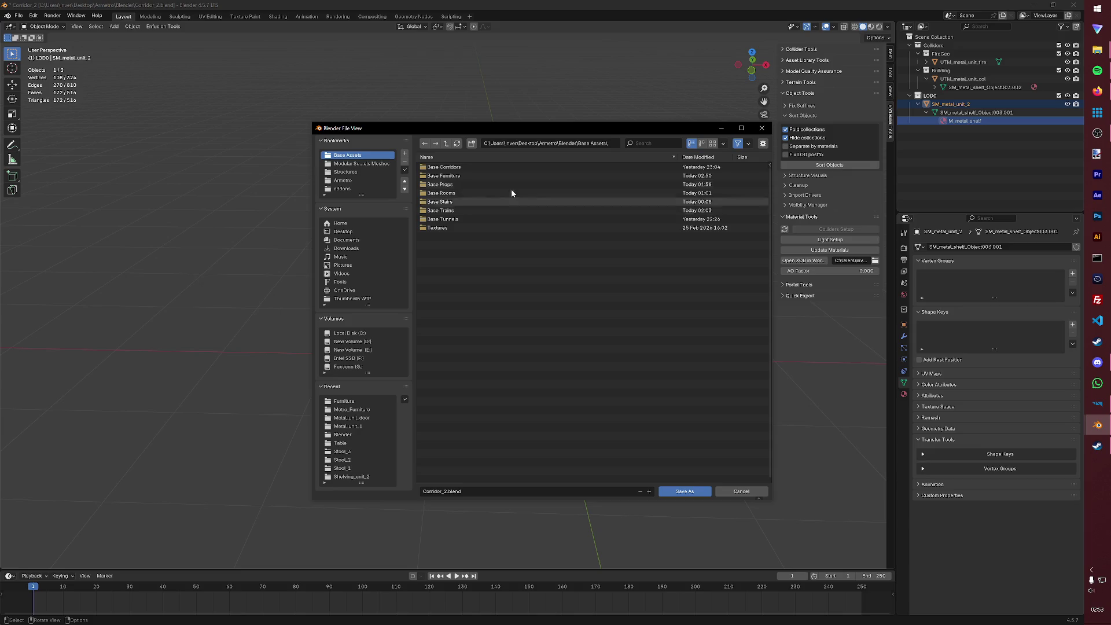
double_click(463, 174)
- Create and enter a Metal_unit_2 folder, then enter the file name metal_unit_2
click(472, 144)
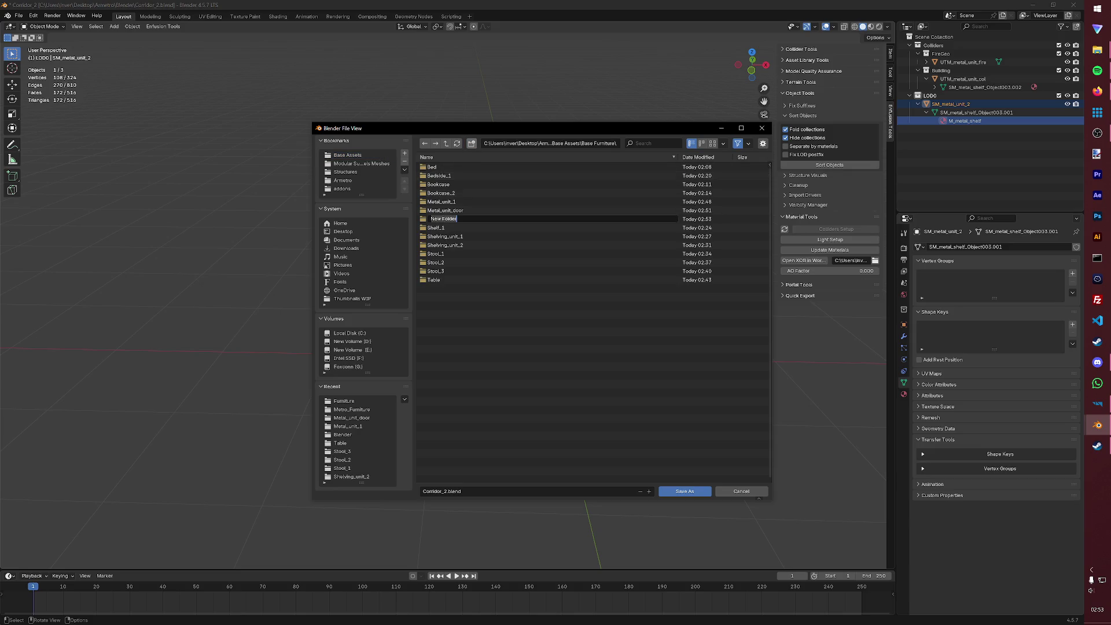
text(Metal_unit_2)
key(Return)
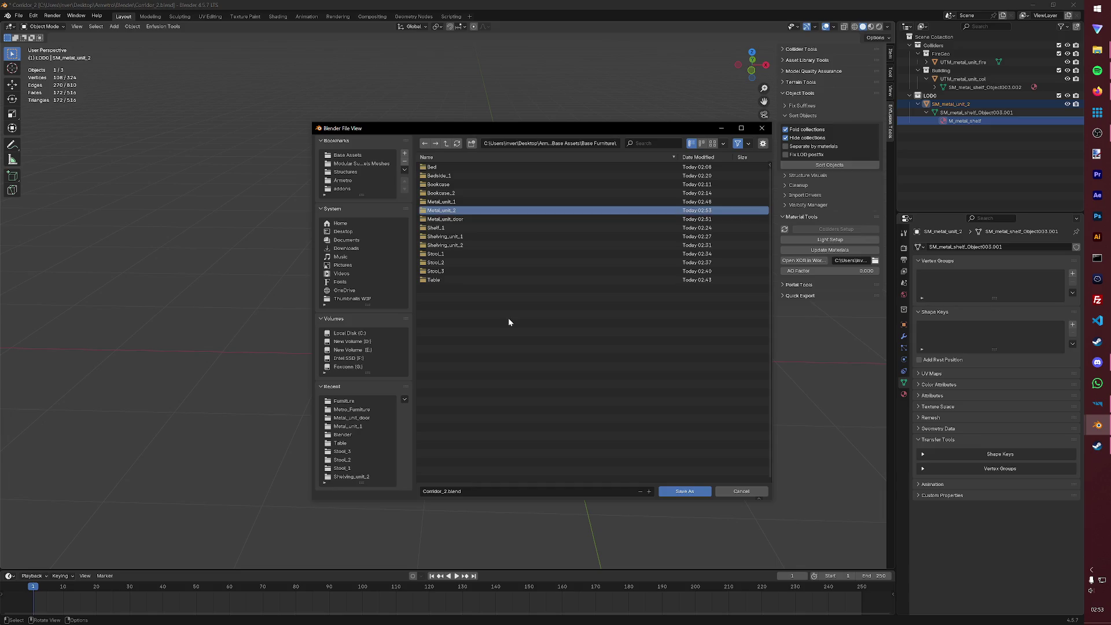
key(Return)
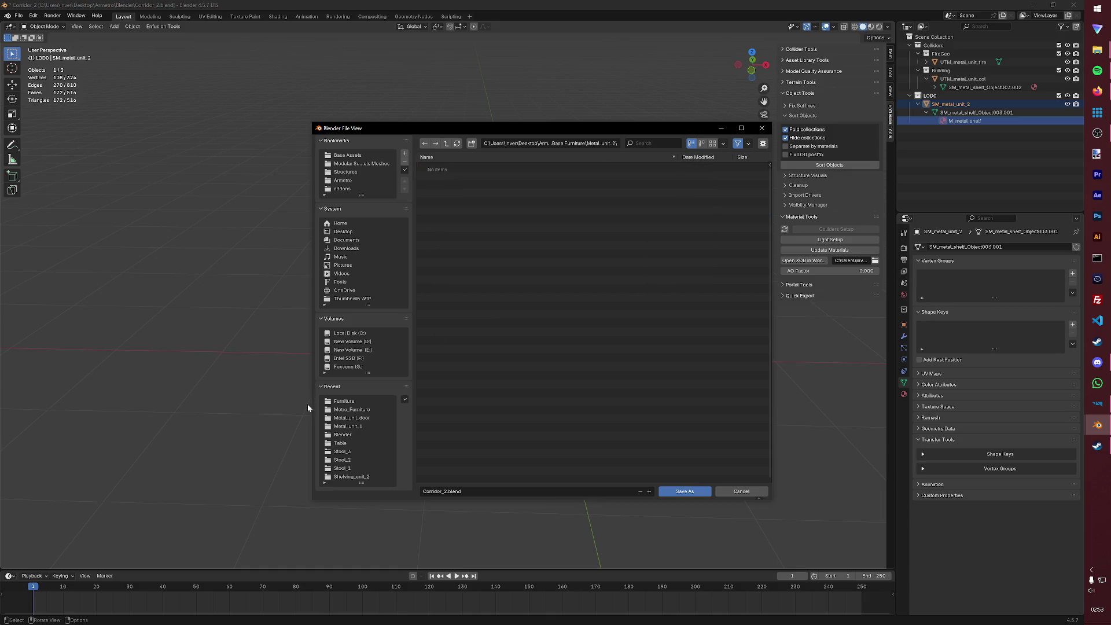
click(448, 490)
text(metal_unit)
- Save as metal_unit_2.blend and expand UTM_metal_unit_fire in the Outliner
key(Return)
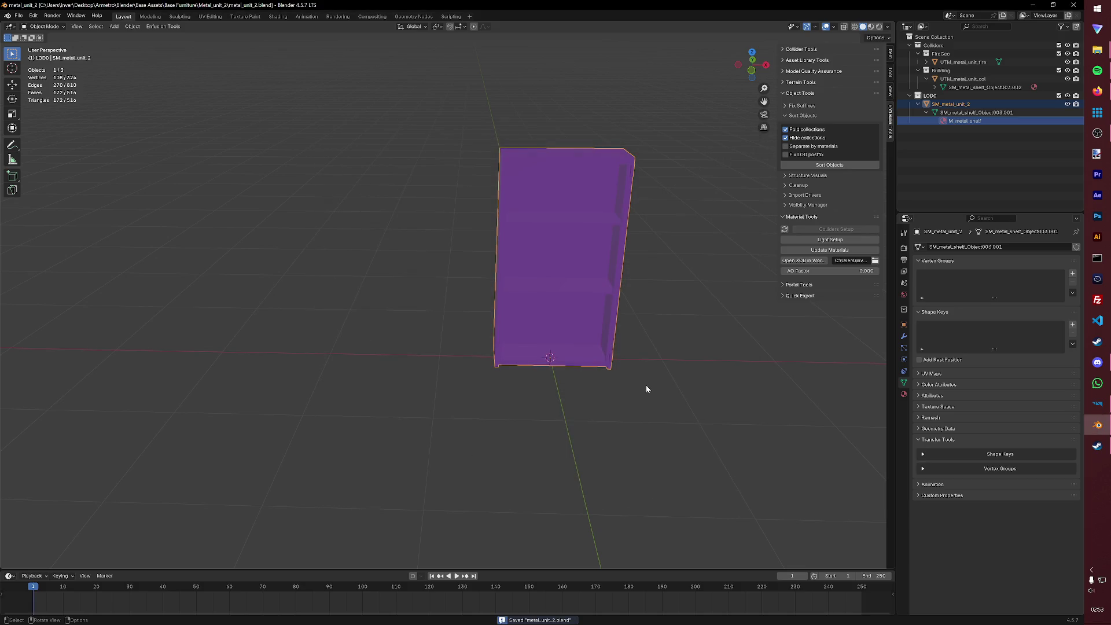
click(1002, 113)
click(991, 70)
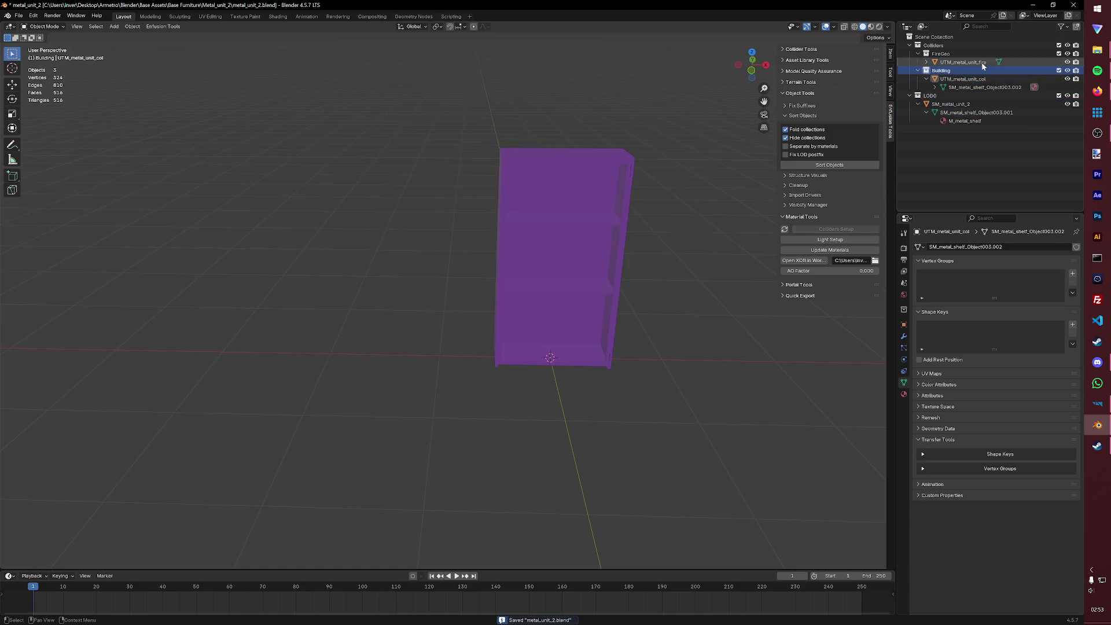
click(964, 62)
click(927, 62)
- Rename the collider meshes to SM_unit_2 and SM_unit2_col
double_click(982, 71)
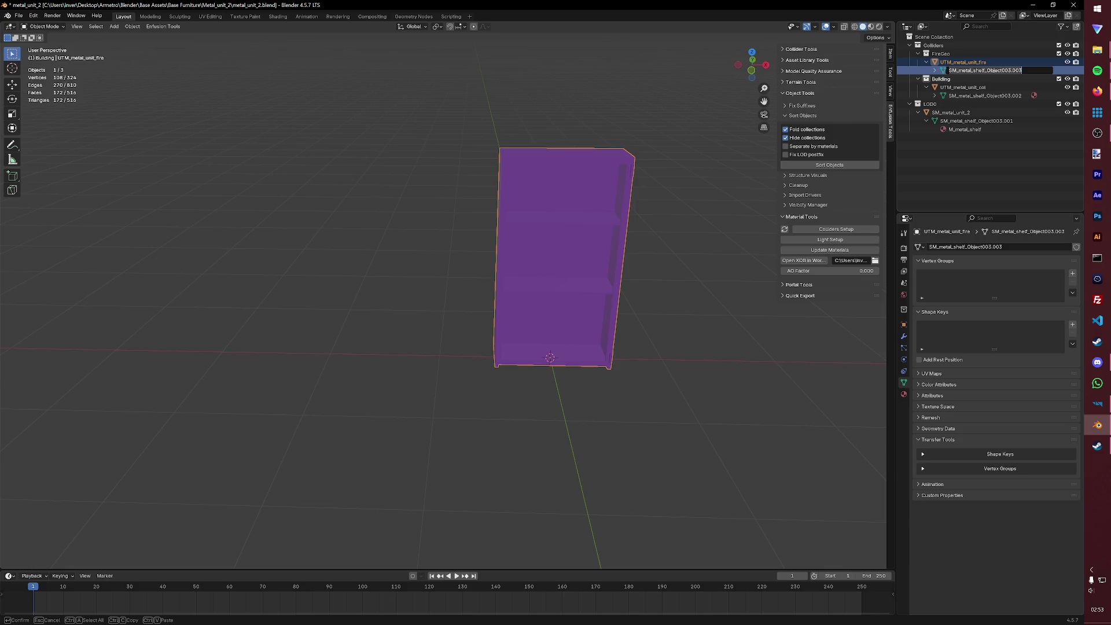
text(SM_unit_2)
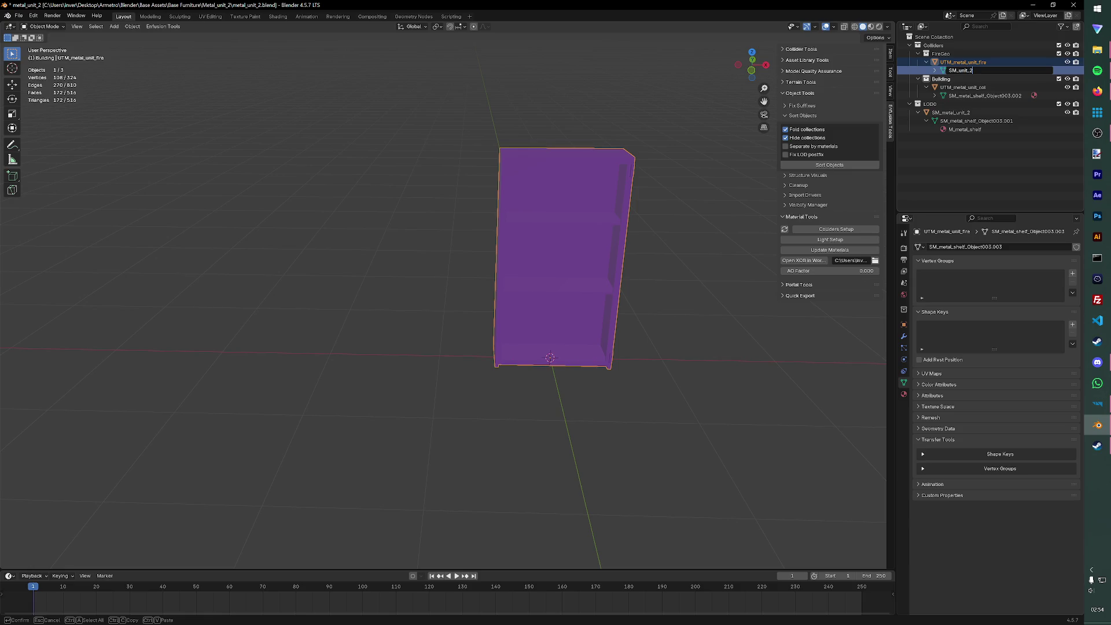
key(Return)
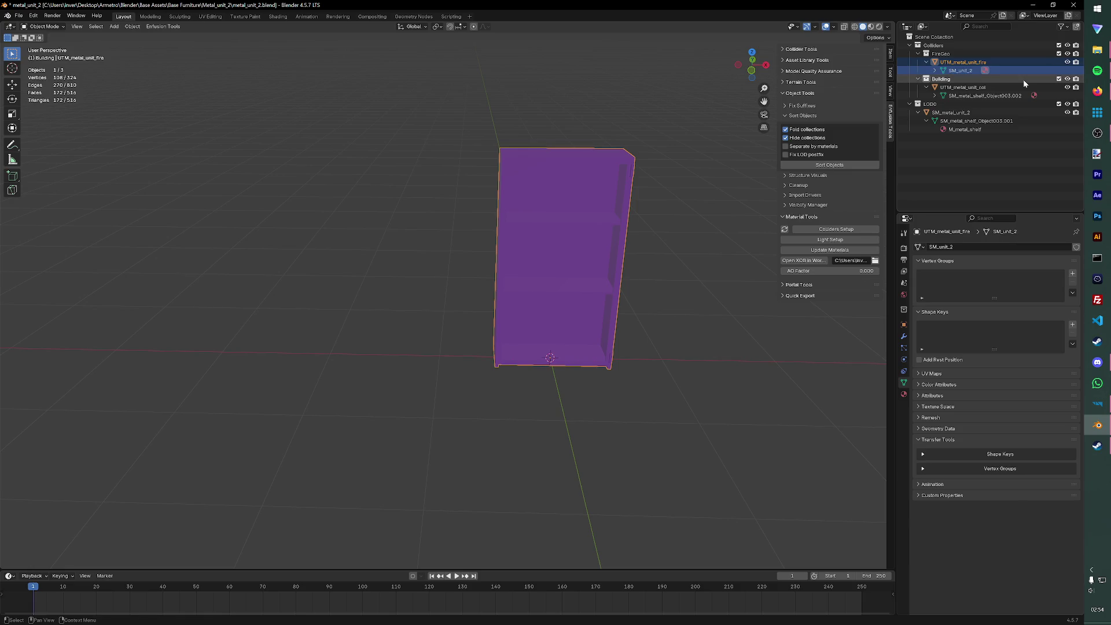
double_click(1006, 96)
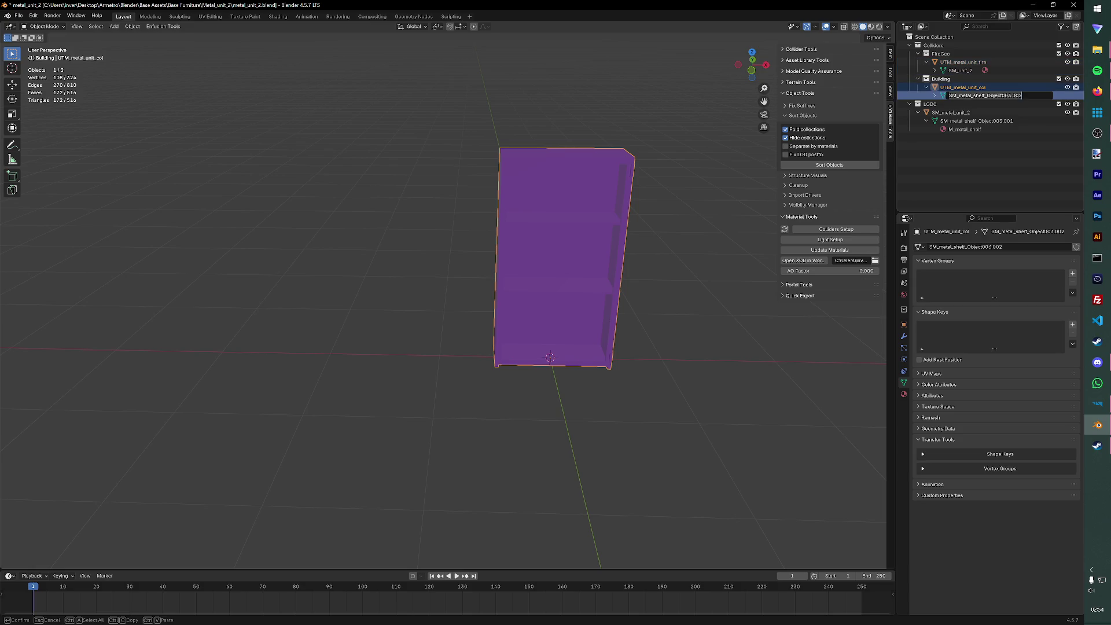
text(SM_unit2_c)
text(ol)
key(Return)
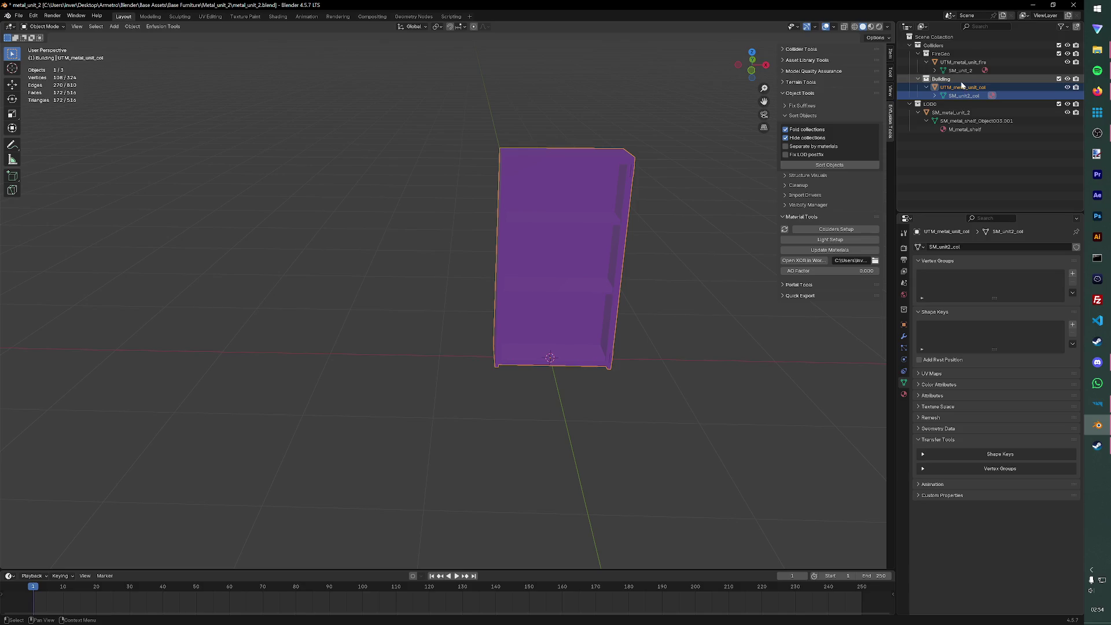
- Undo those renames and rename the fire collider's mesh to SM_metal_shelf_Object003
key(ctrl+z)
key(ctrl+z)
key(ctrl+z)
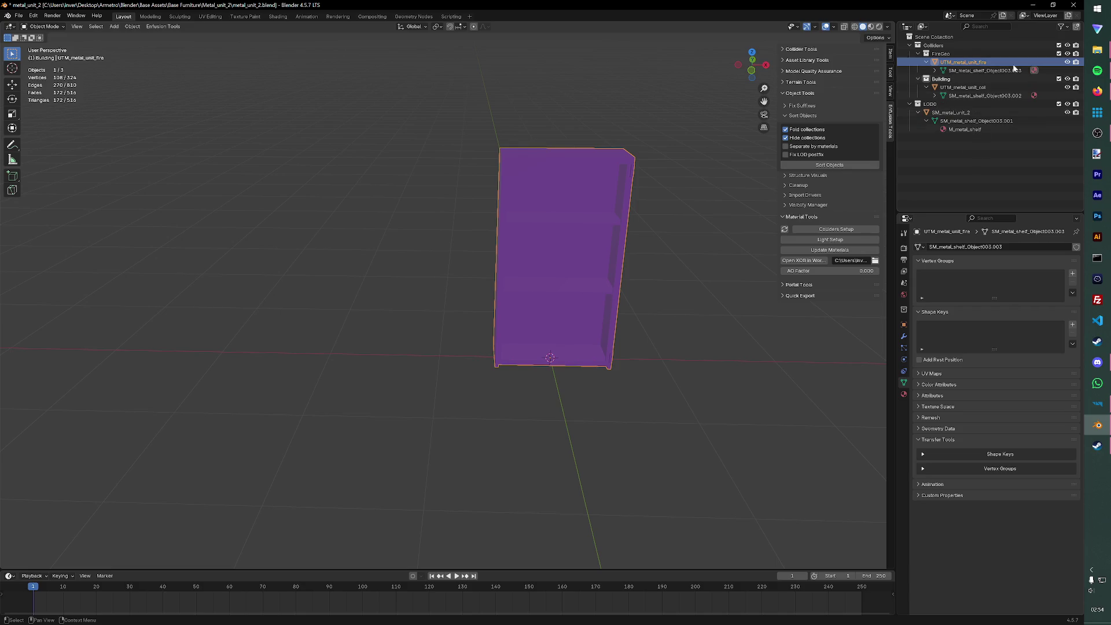
click(1023, 72)
double_click(1023, 71)
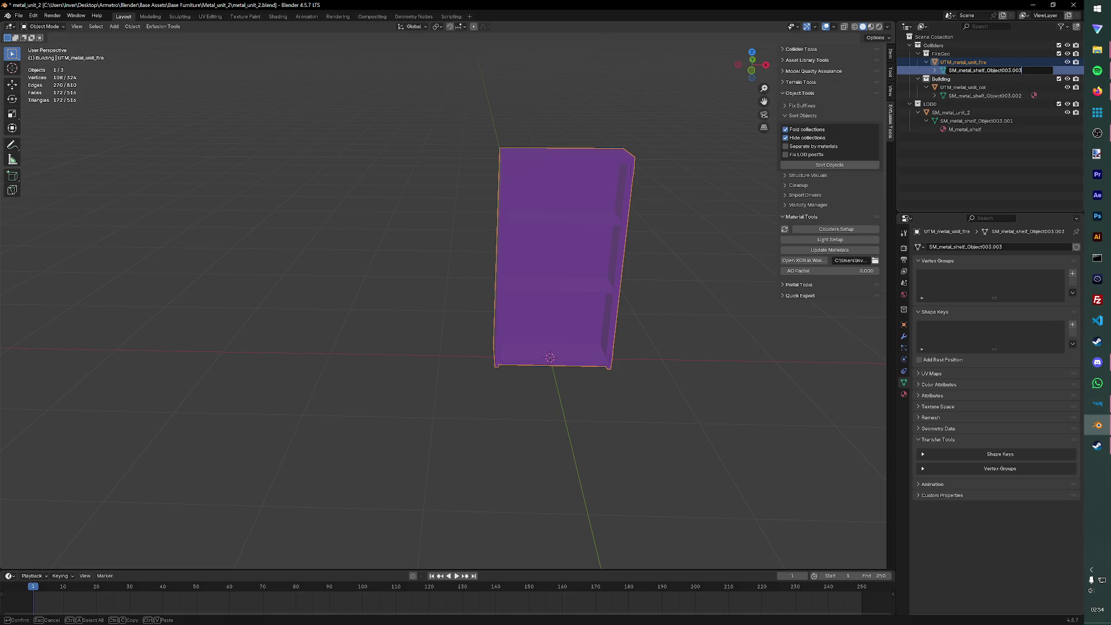
key(Return)
- Inspect the col mesh's material and select the LOD0 shelf's M_metal_shelf material
click(1007, 95)
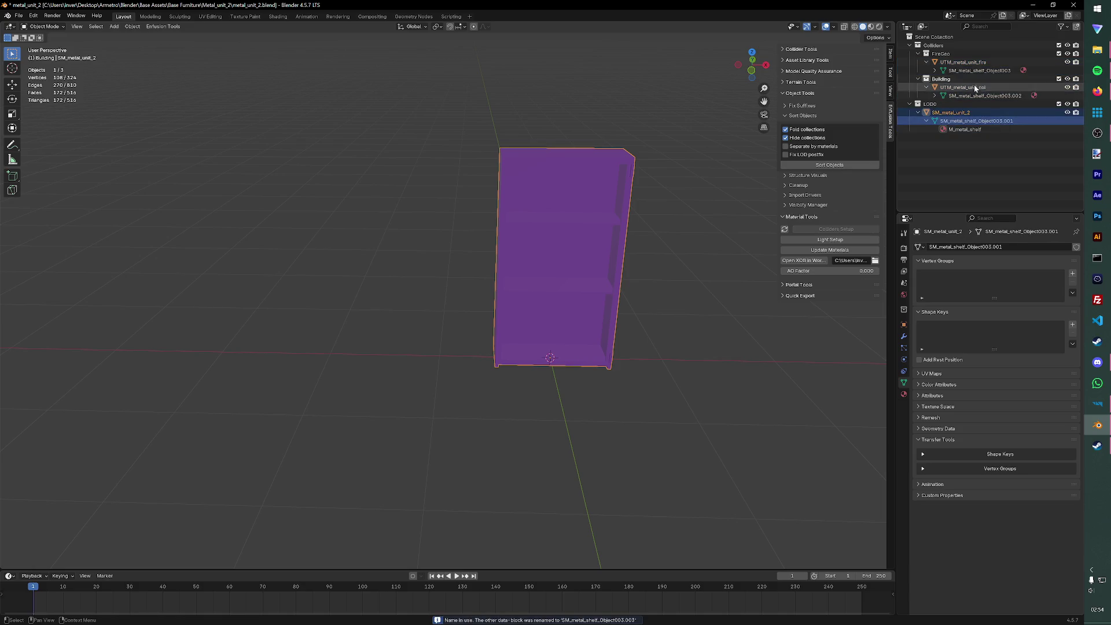
click(936, 96)
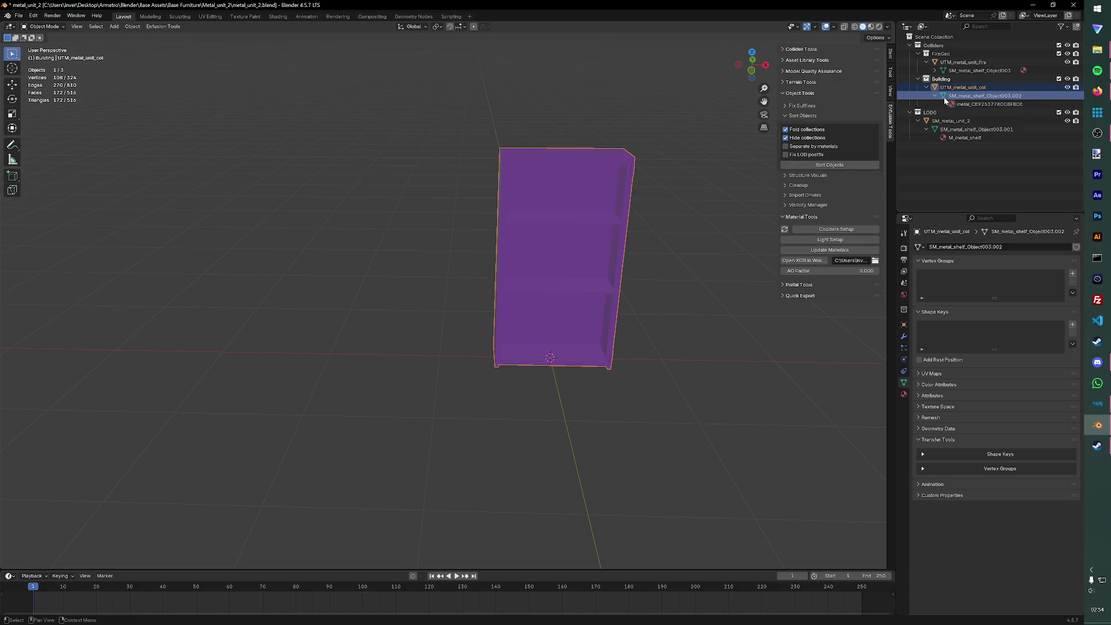
click(977, 78)
click(975, 138)
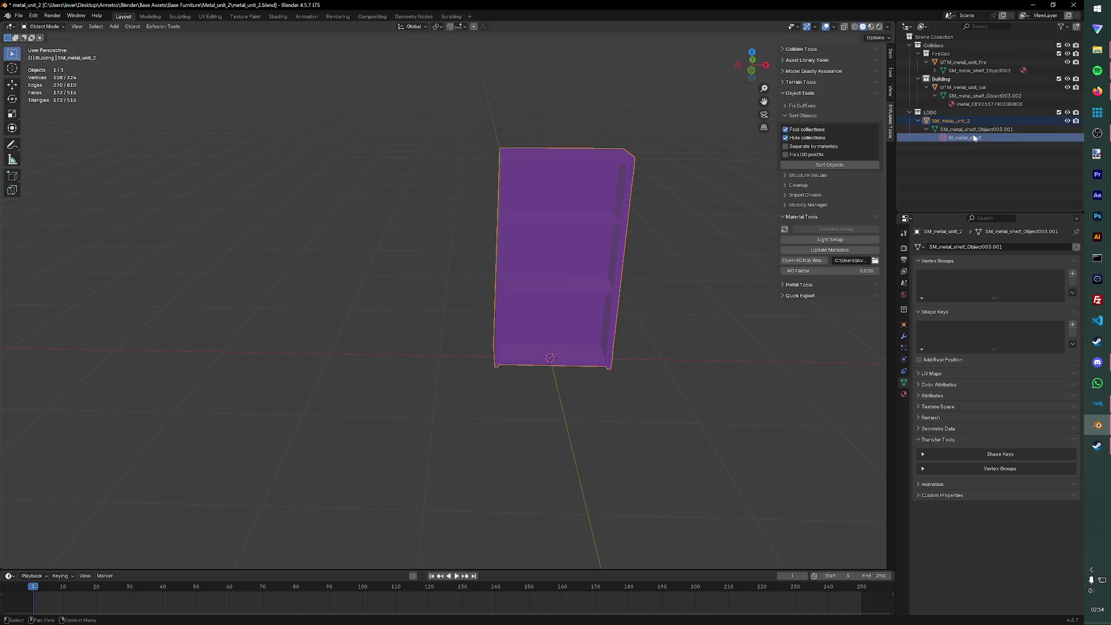
- Start and cancel an unwanted terrain ASC grid export from Enfusion Tools
click(163, 26)
mouse_move(168, 51)
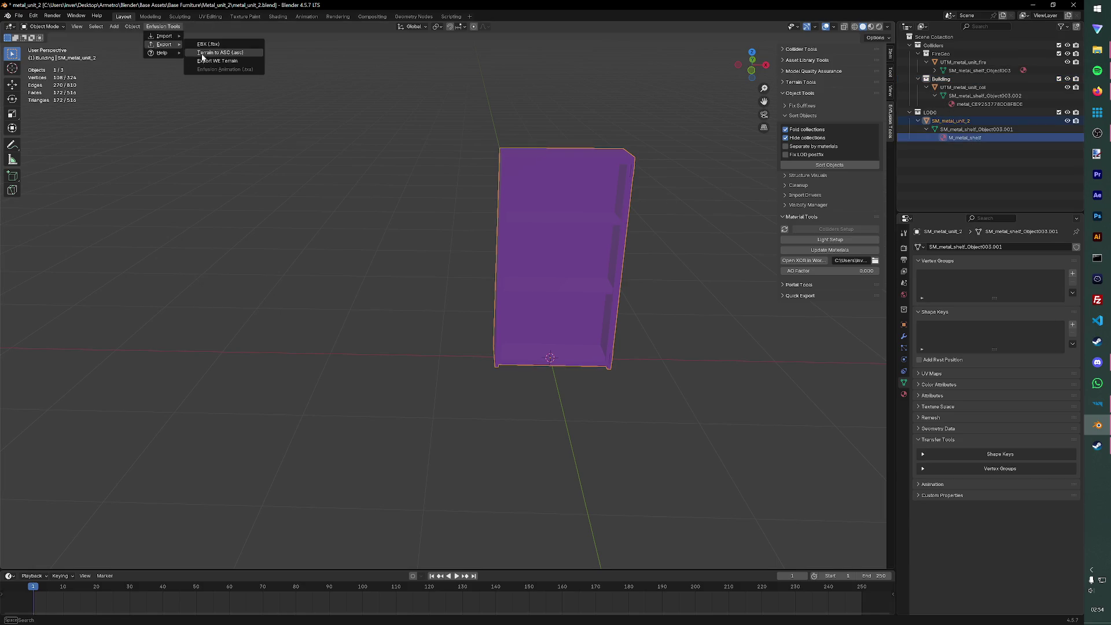
click(209, 55)
click(762, 128)
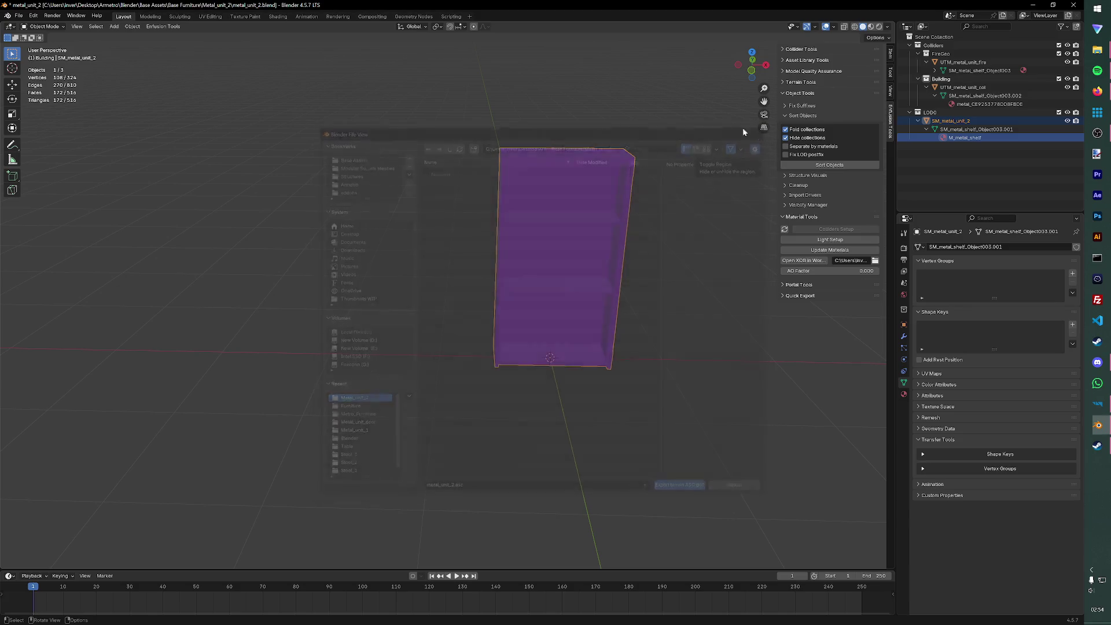
- Open the FBX import dialog at Structures > Metro_Furniture, then cancel it
click(163, 26)
click(207, 36)
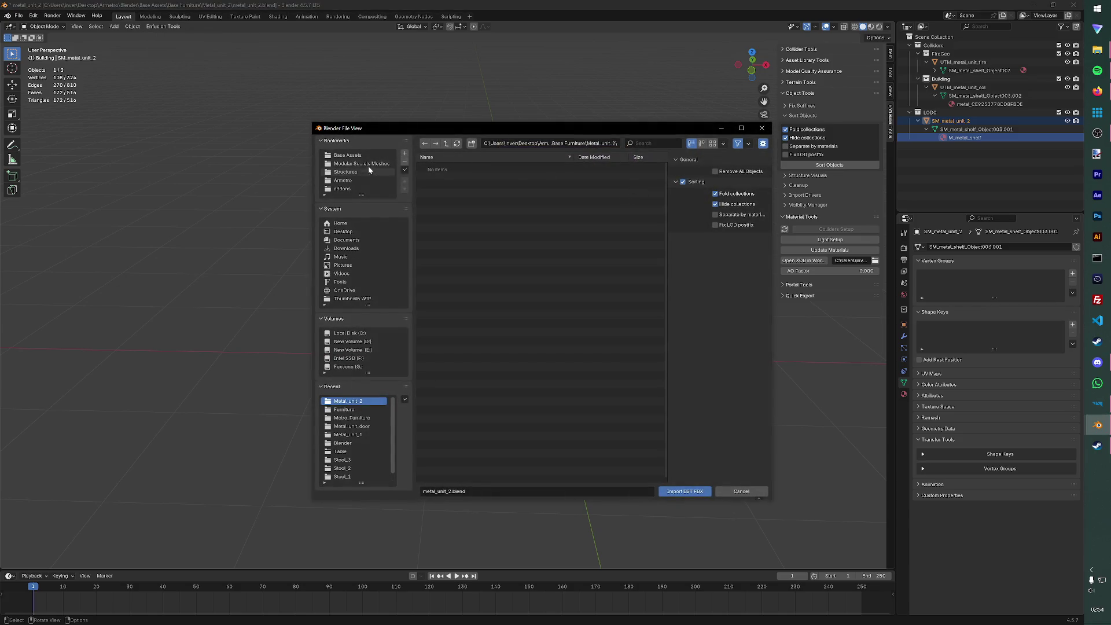
click(353, 172)
double_click(449, 184)
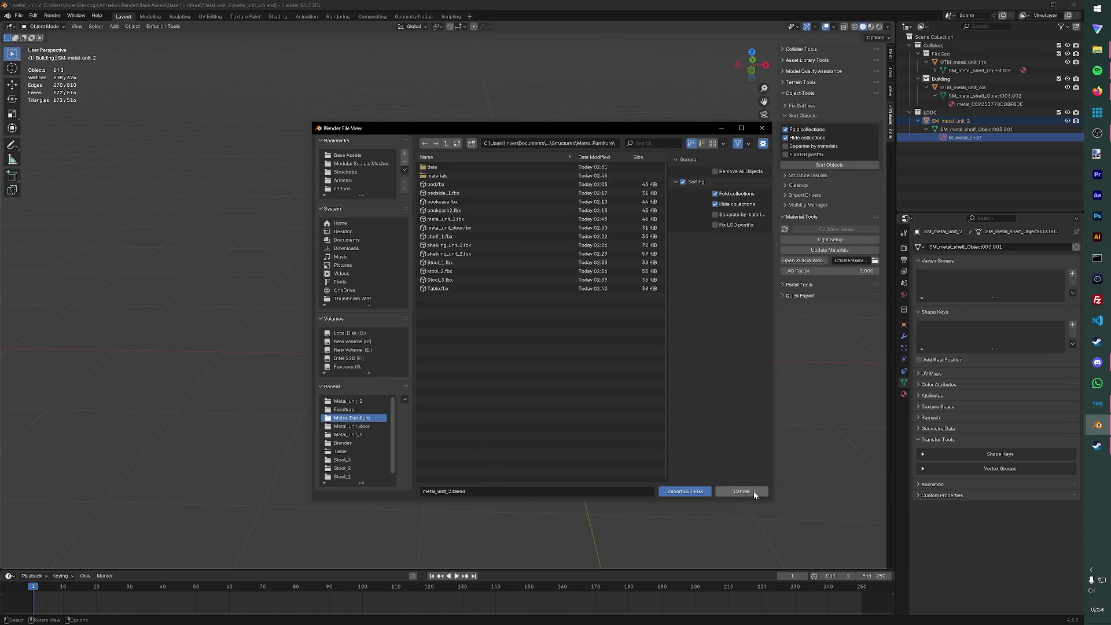
click(753, 491)
- Export metal_unit_2.fbx into Structures > Metro_Furniture and return to Enfusion Workbench
click(163, 26)
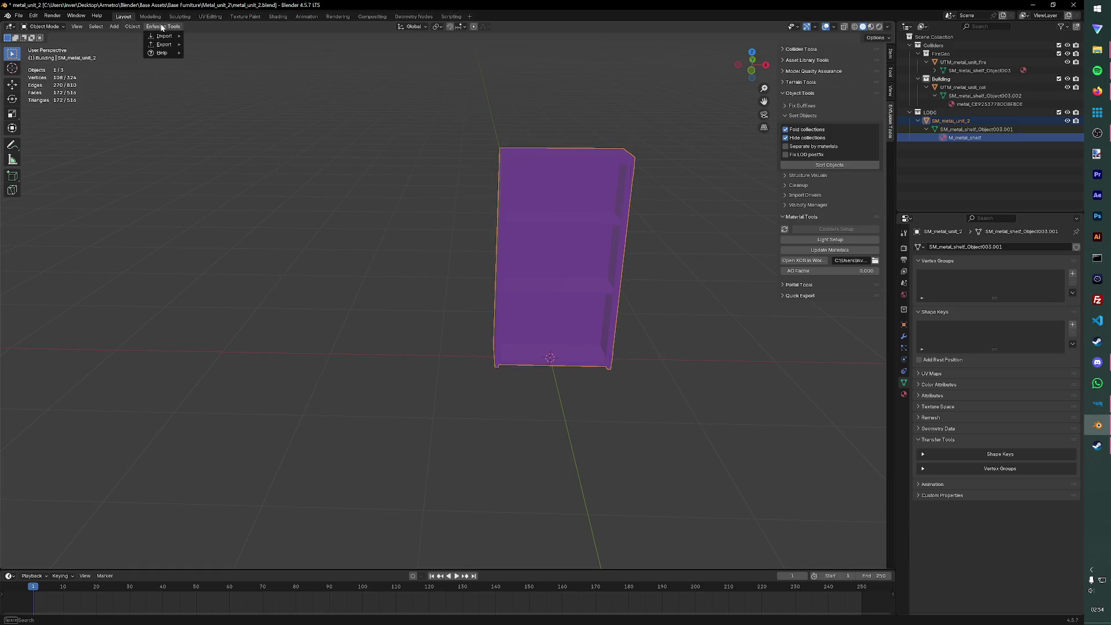
mouse_move(166, 38)
click(209, 44)
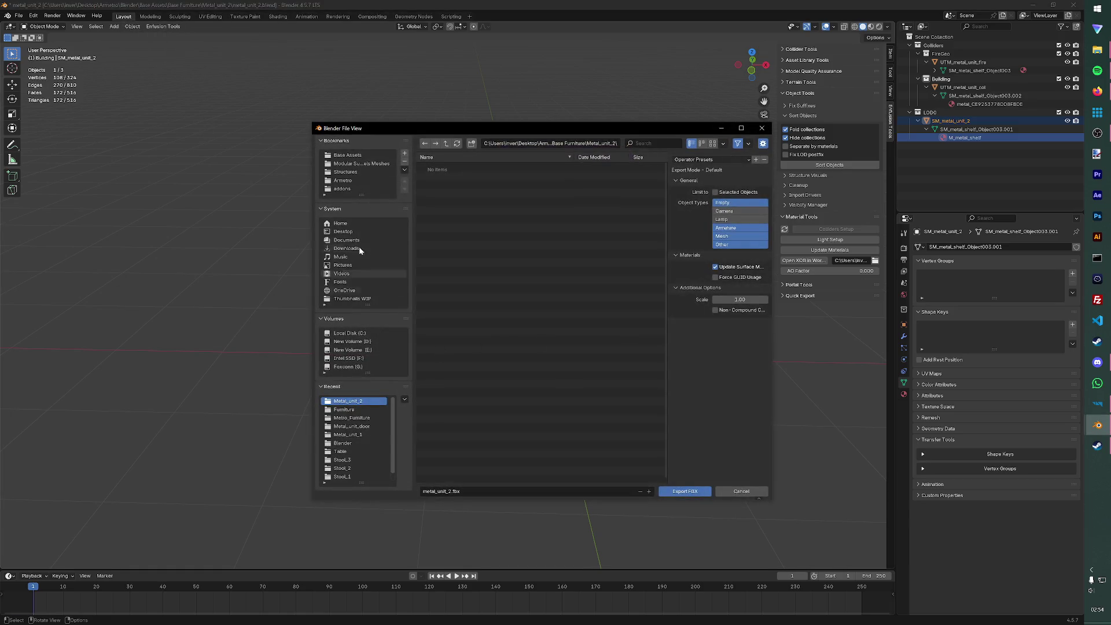
click(343, 170)
click(488, 177)
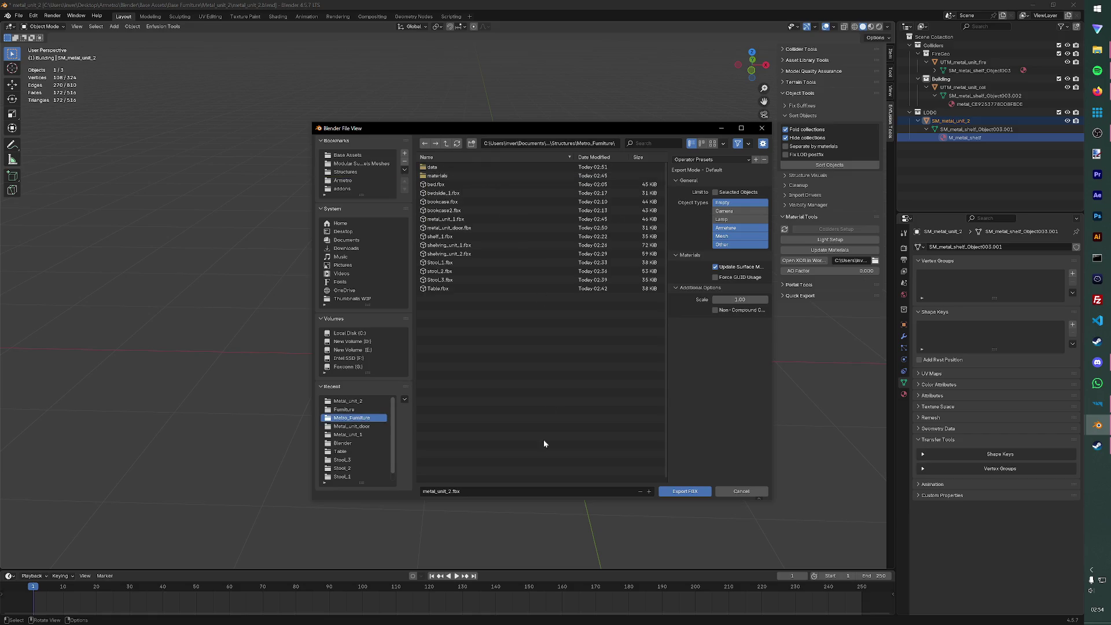
click(697, 491)
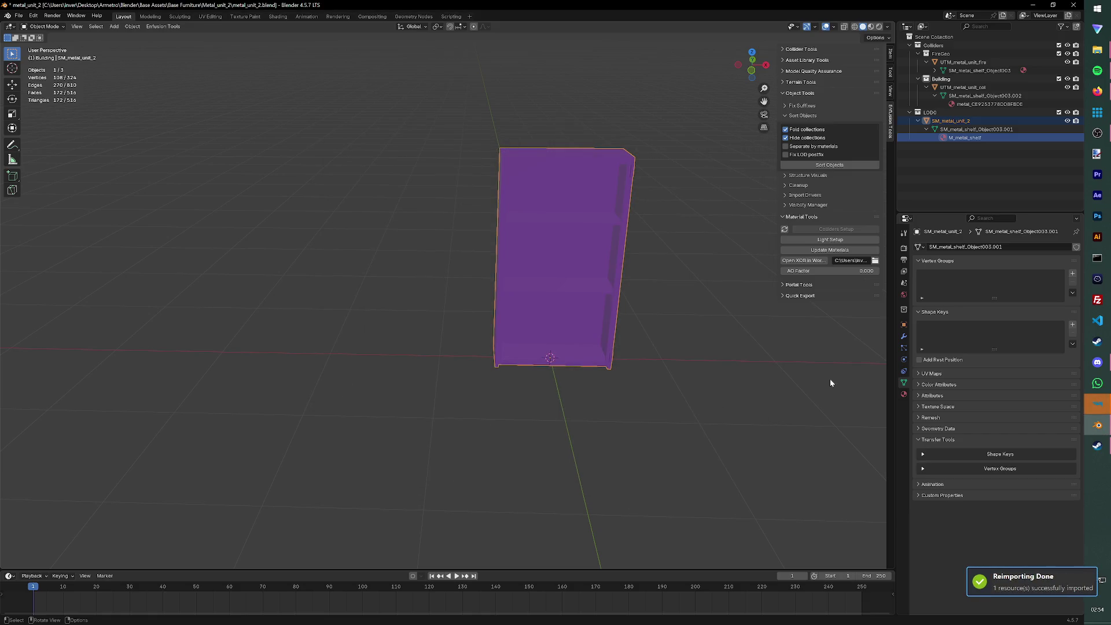
click(1099, 412)
- Duplicate Metal_unit_1.et as Metal_unit_2.et and open it in the World Editor's prefab edit mode
click(531, 330)
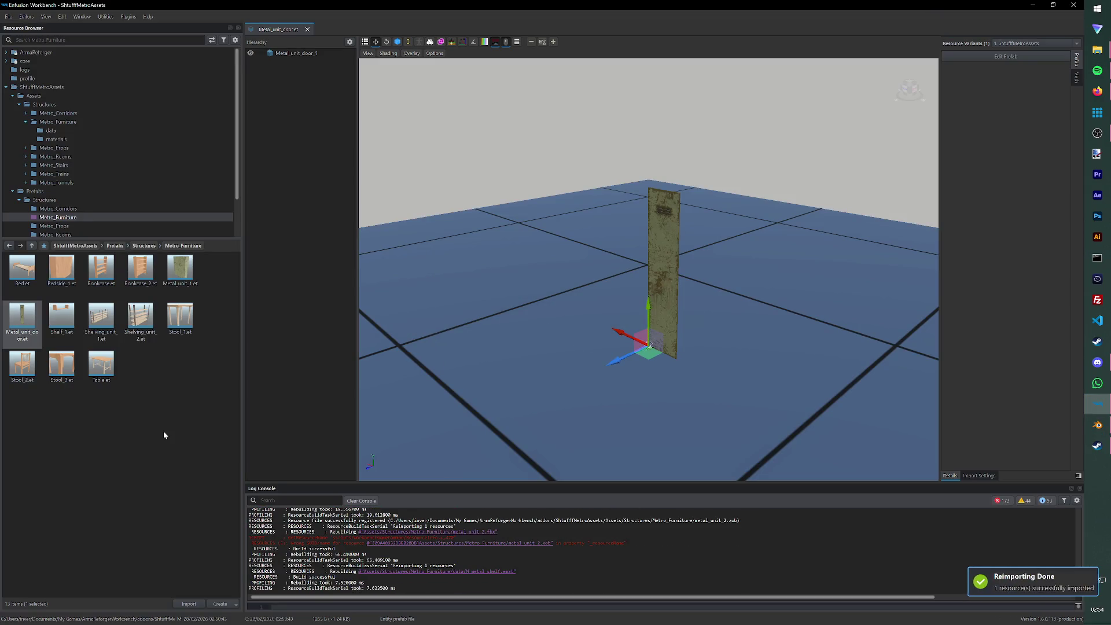
right_click(26, 320)
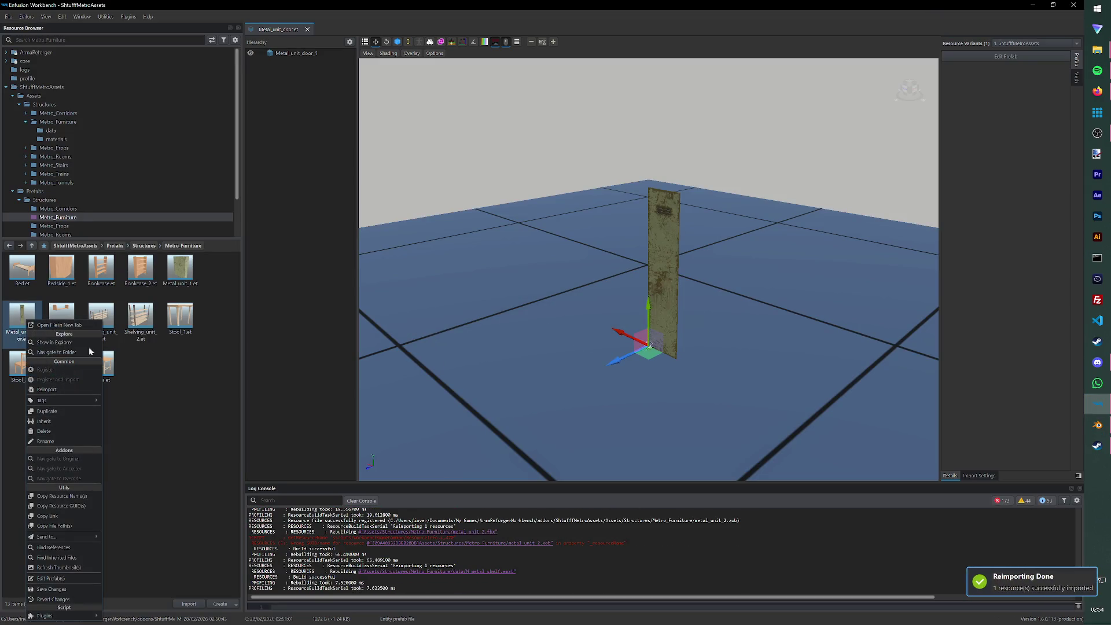
click(166, 270)
right_click(175, 265)
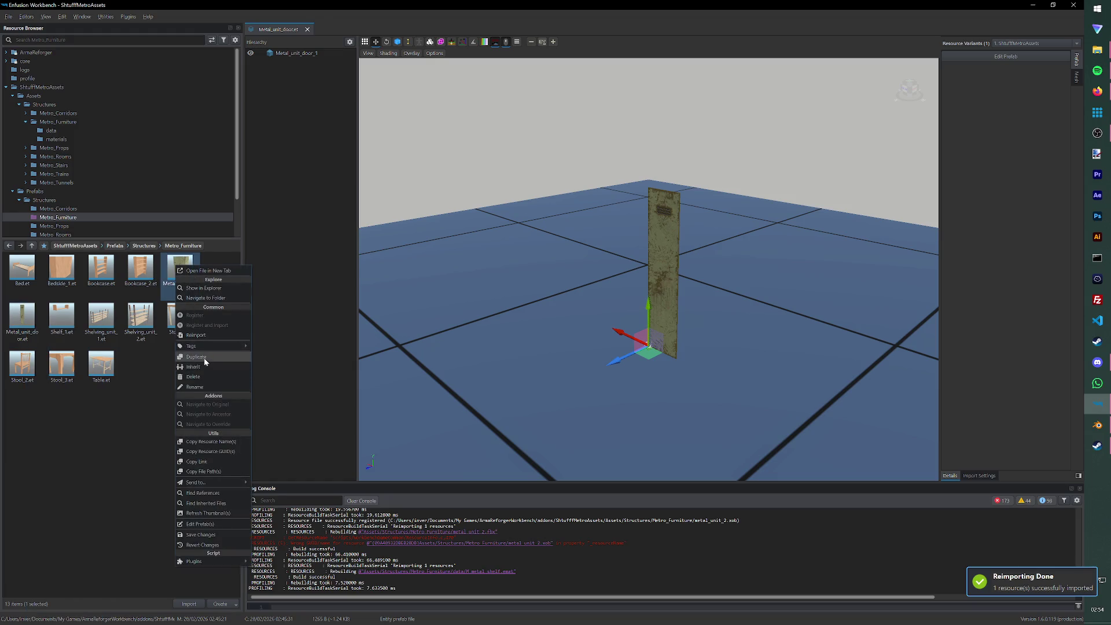
click(204, 356)
click(525, 311)
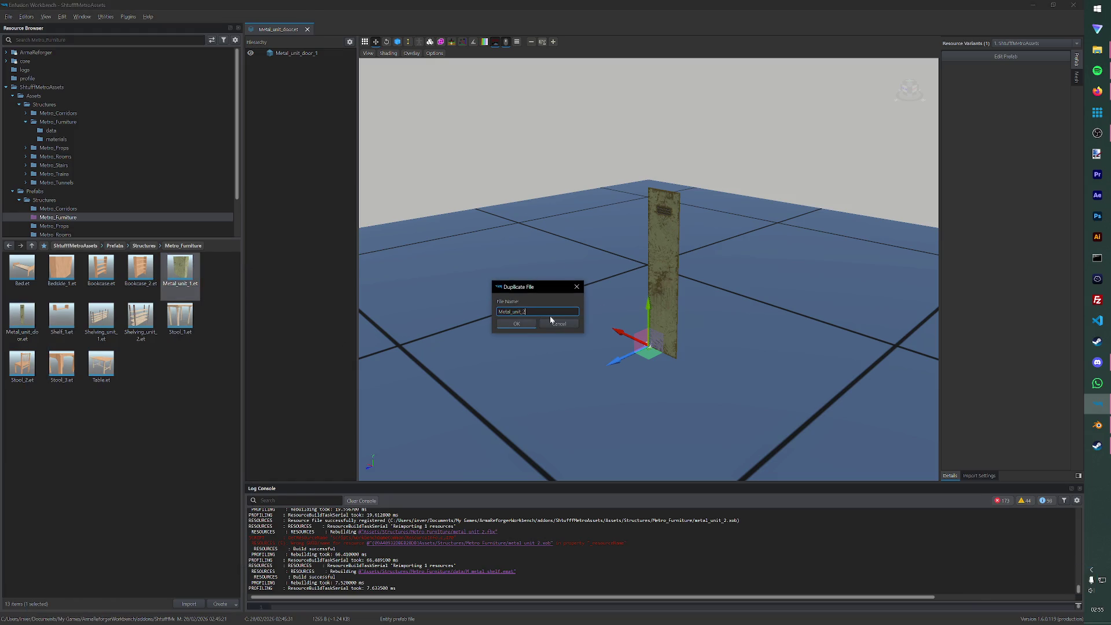
key(Return)
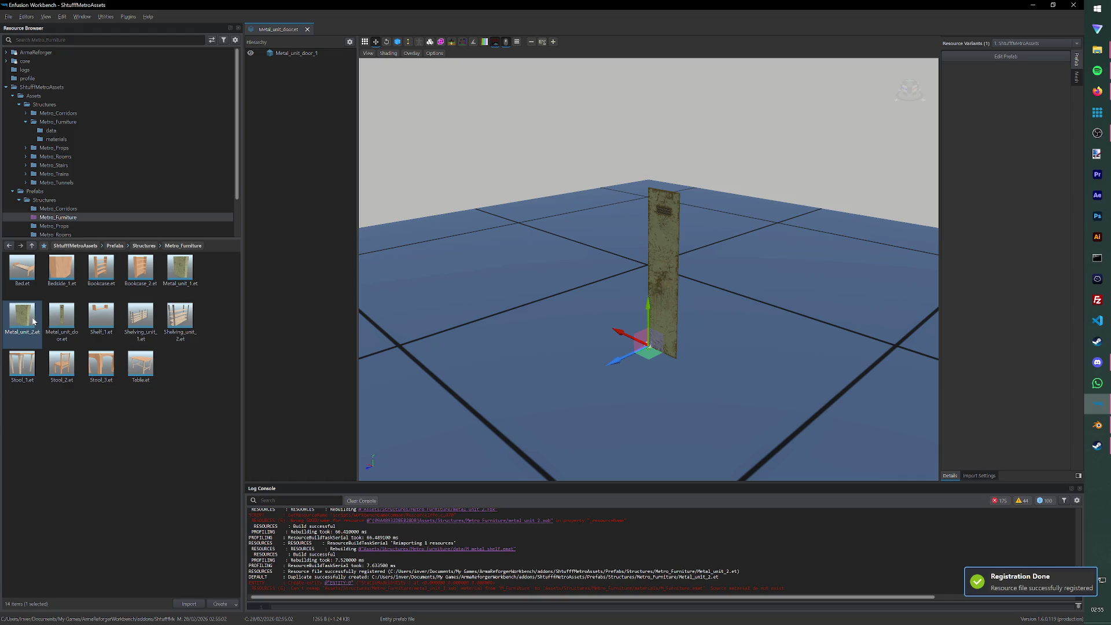
double_click(22, 317)
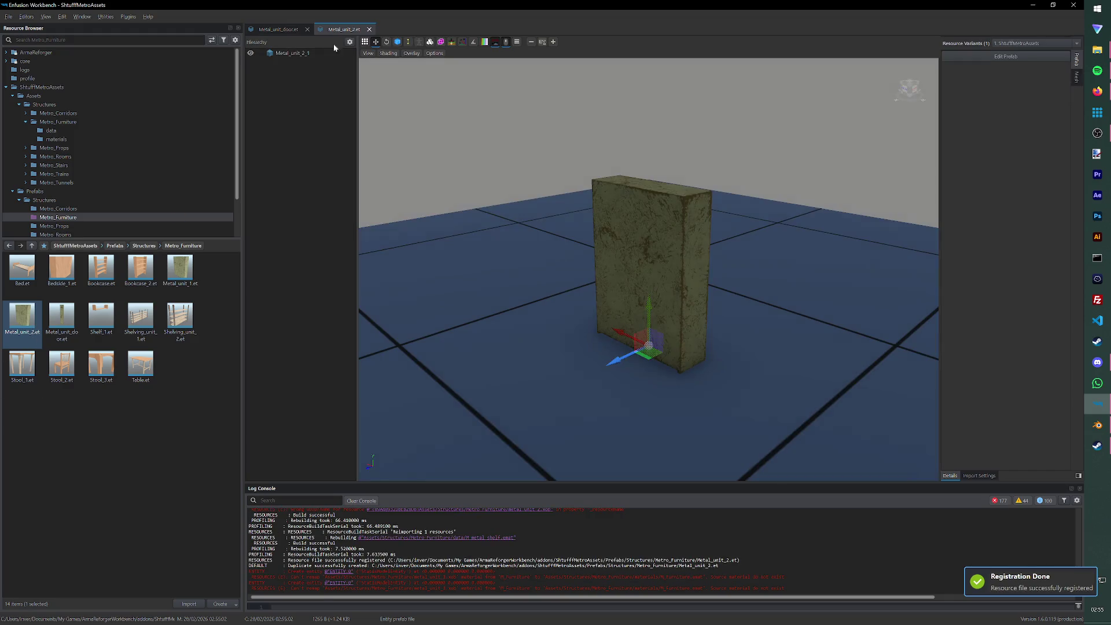
click(1019, 62)
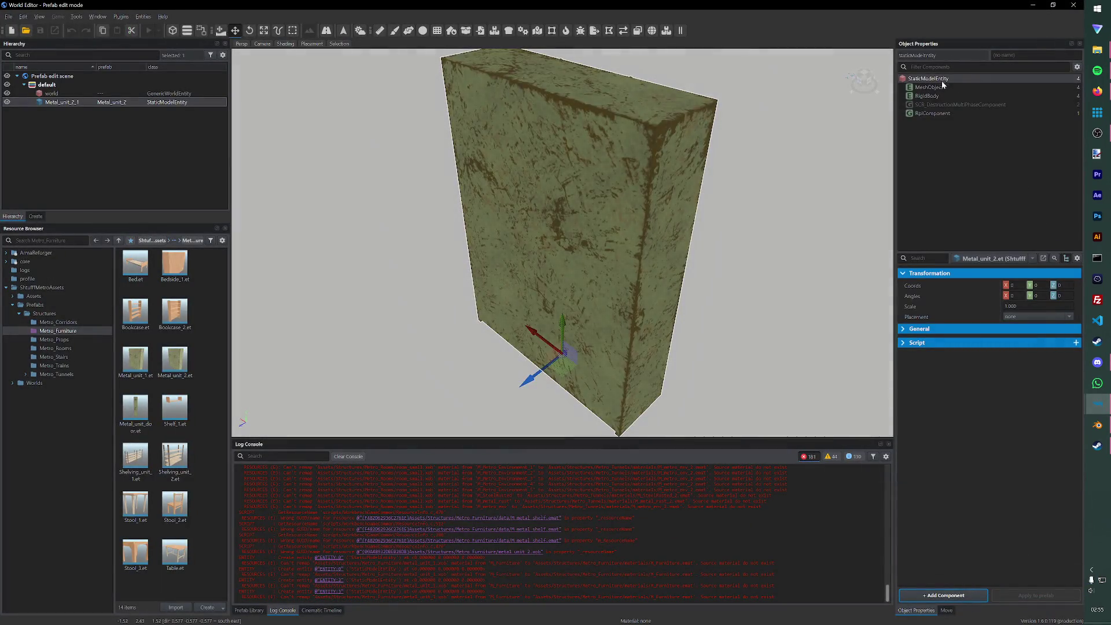
- Swap the prefab's MeshObject mesh to metal_unit_2.xob
click(929, 86)
click(1041, 295)
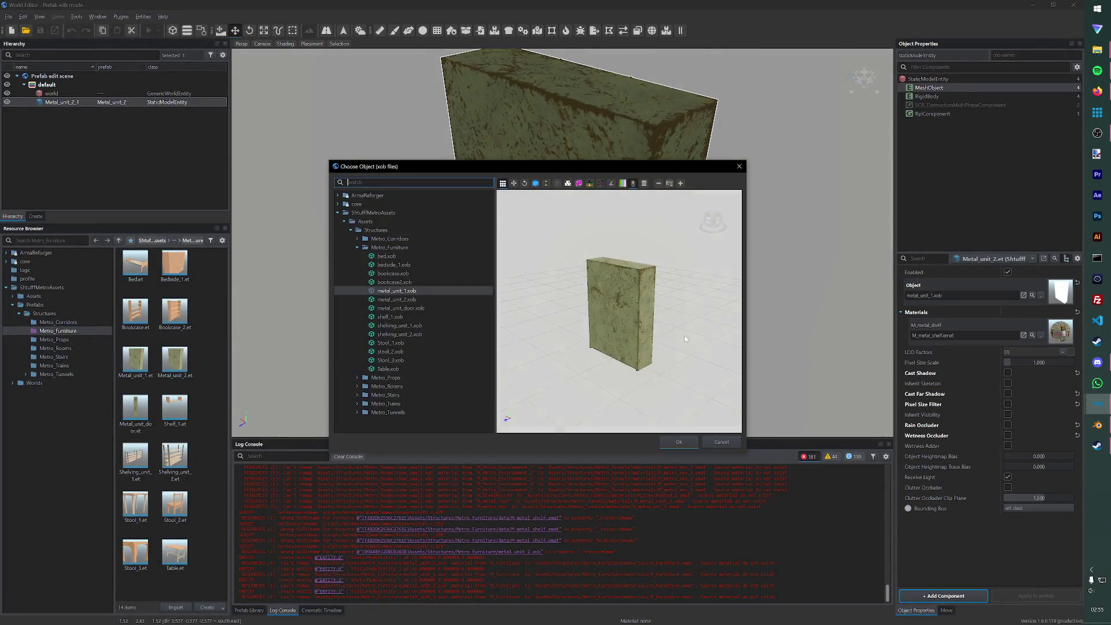
click(405, 299)
click(678, 442)
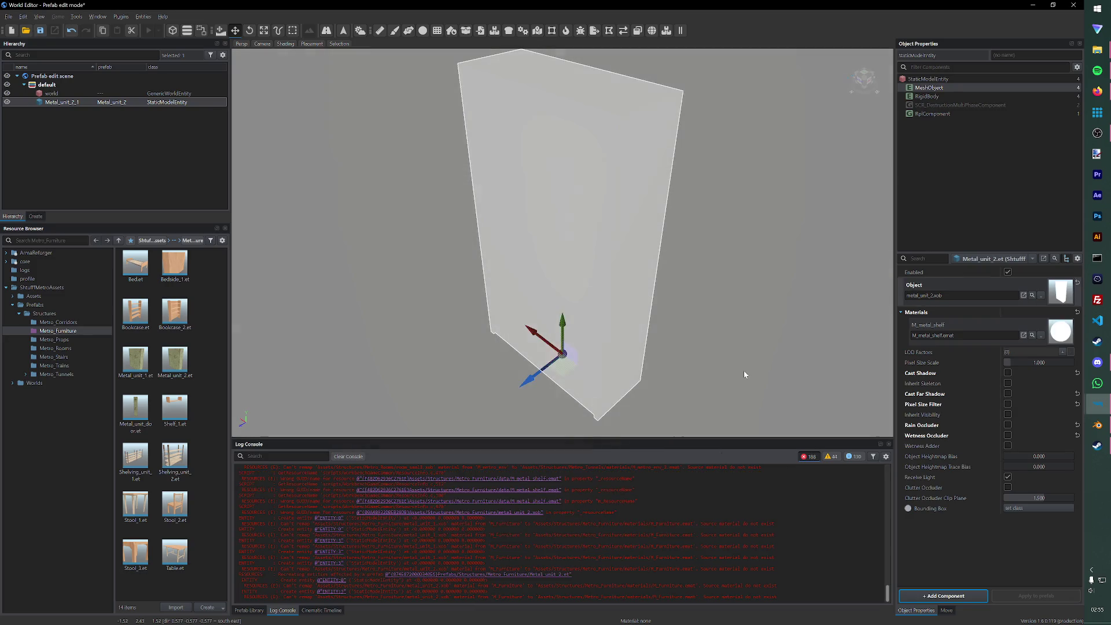
- Apply M_metal_shelf.emat from Metro_Furniture's materials folder to the Materials slot and save the prefab
click(33, 297)
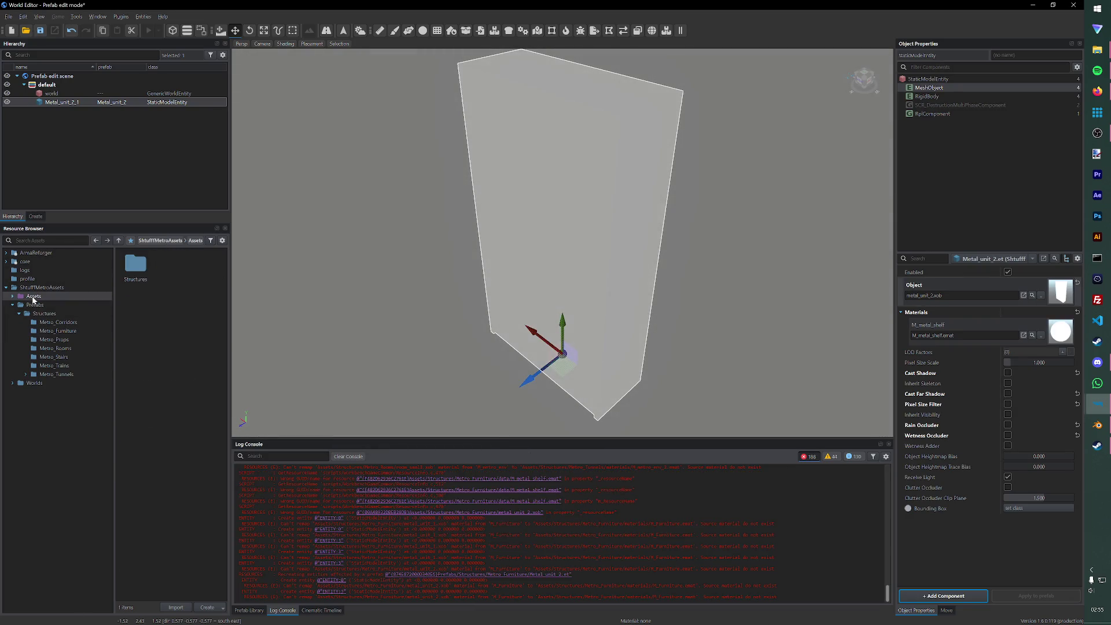
click(13, 296)
click(43, 304)
click(19, 304)
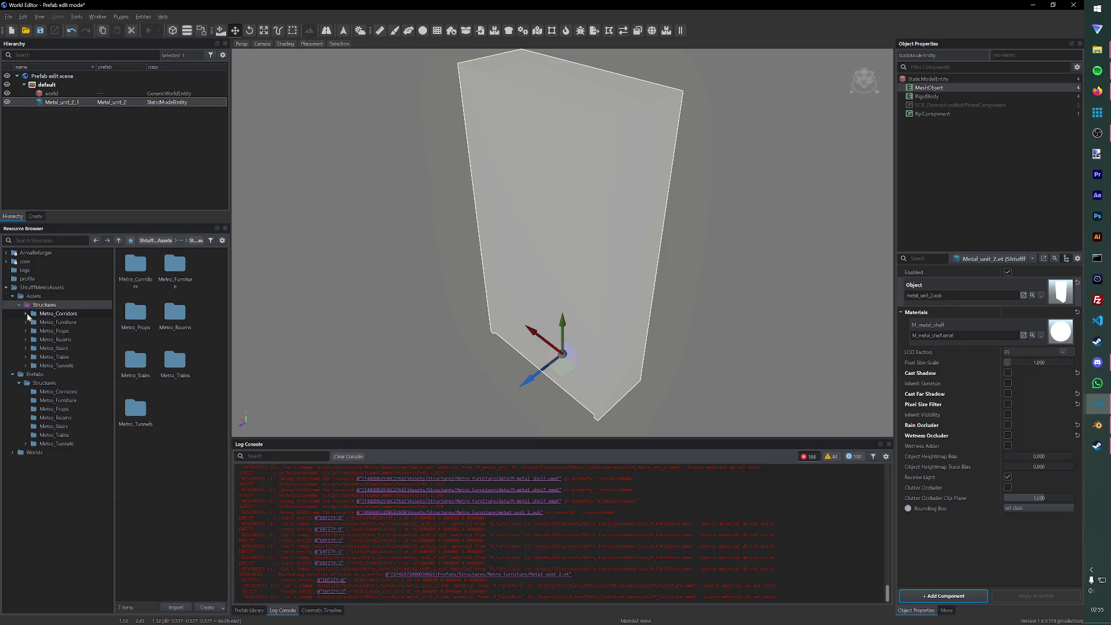
click(26, 321)
click(50, 330)
click(132, 254)
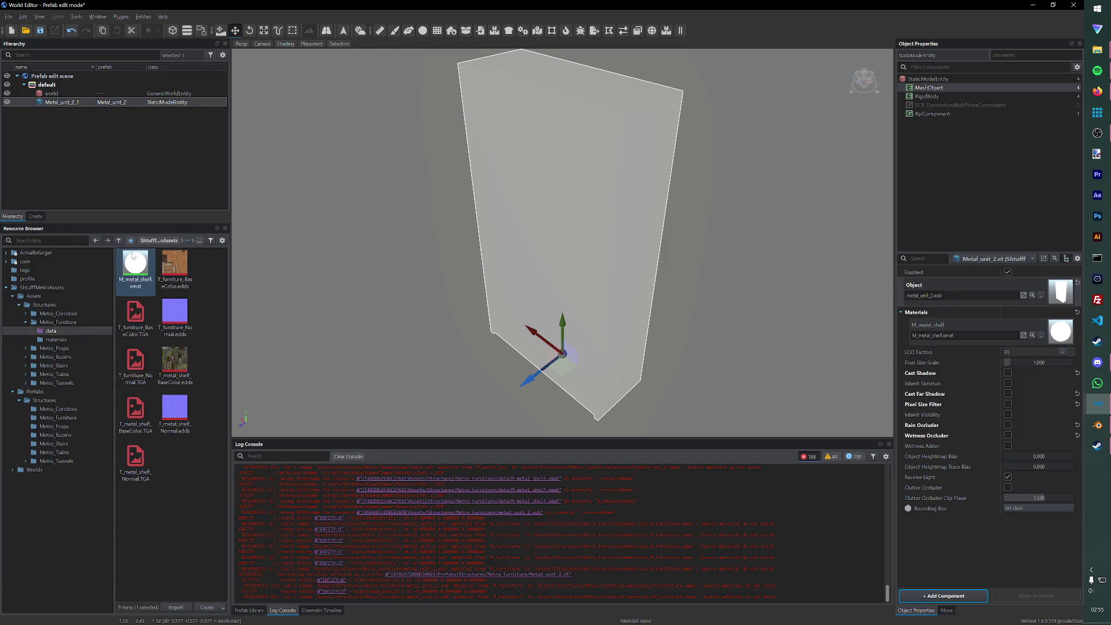
click(56, 339)
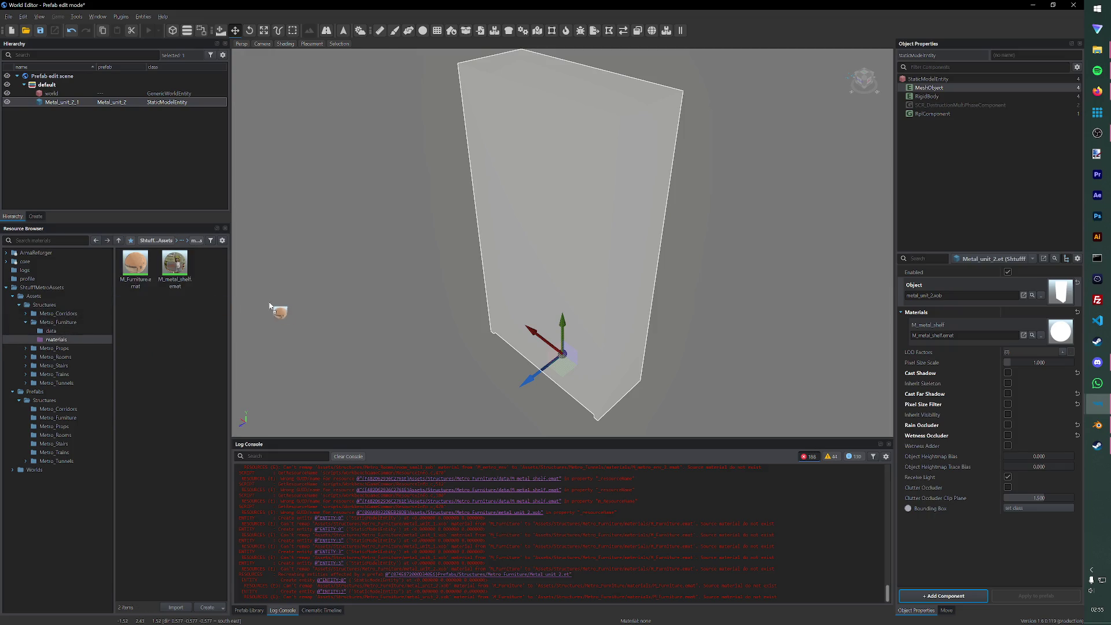
click(134, 282)
mouse_move(175, 263)
mouse_down()
mouse_move(855, 380)
mouse_move(1061, 333)
mouse_up()
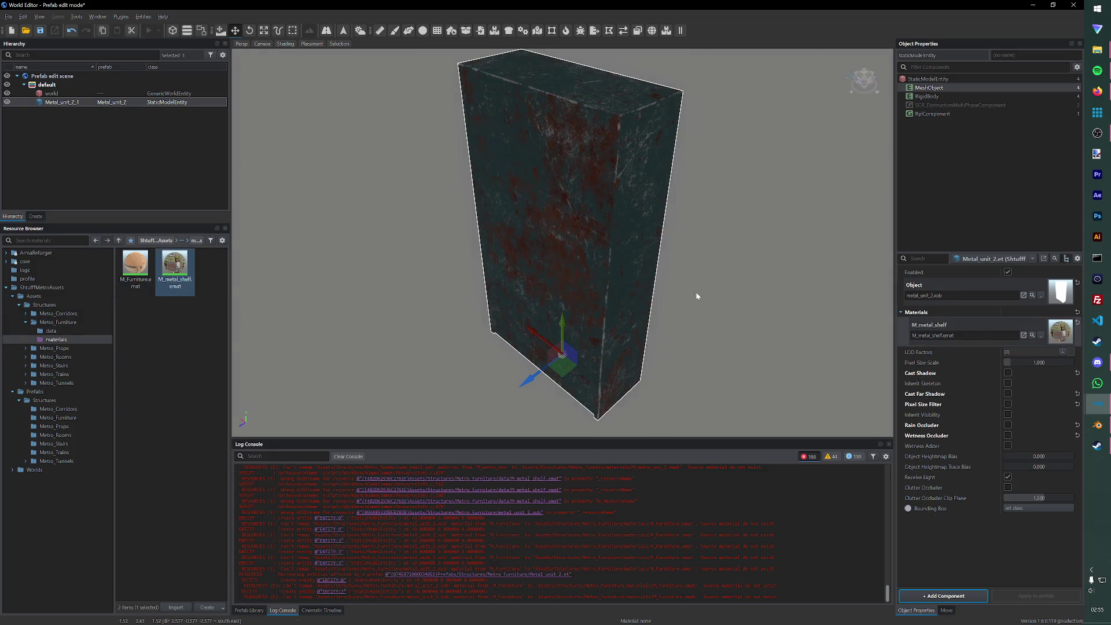
mouse_move(556, 243)
right_down()
mouse_move(662, 268)
mouse_move(419, 272)
right_up()
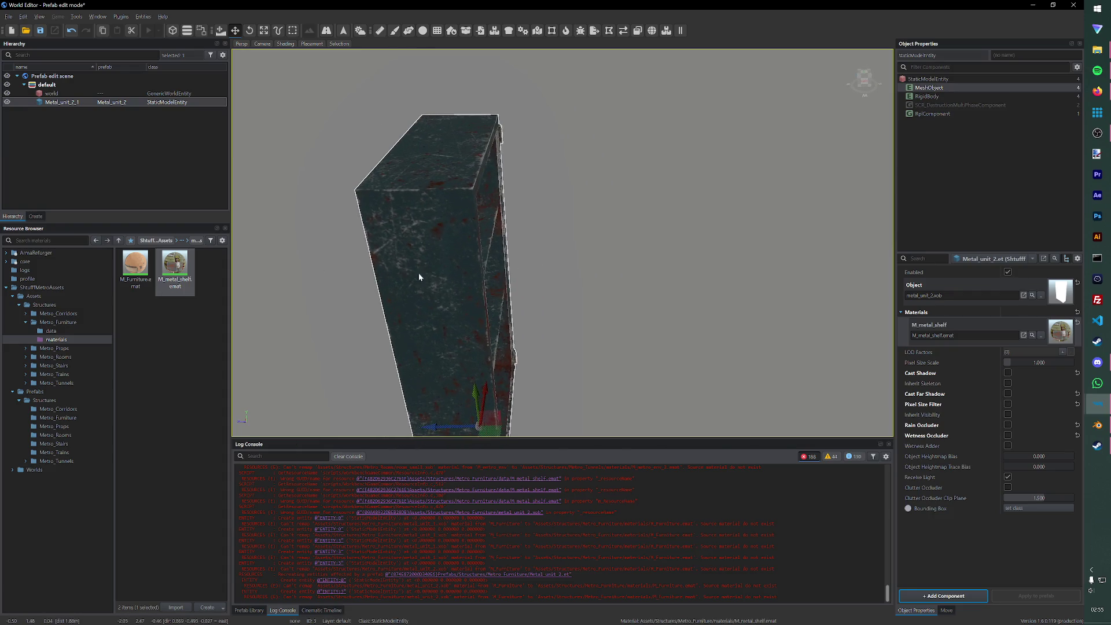
key(ctrl+s)
click(8, 17)
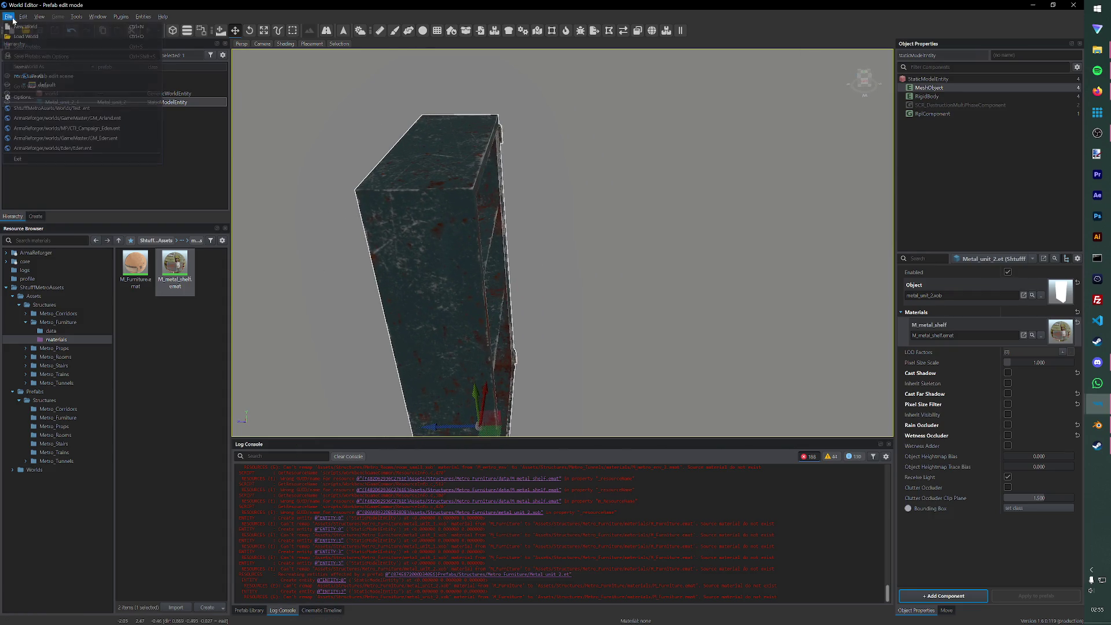
- Reload the Test world, drop a Metal_unit_2.et shelf into the viewport, and play the world
click(30, 108)
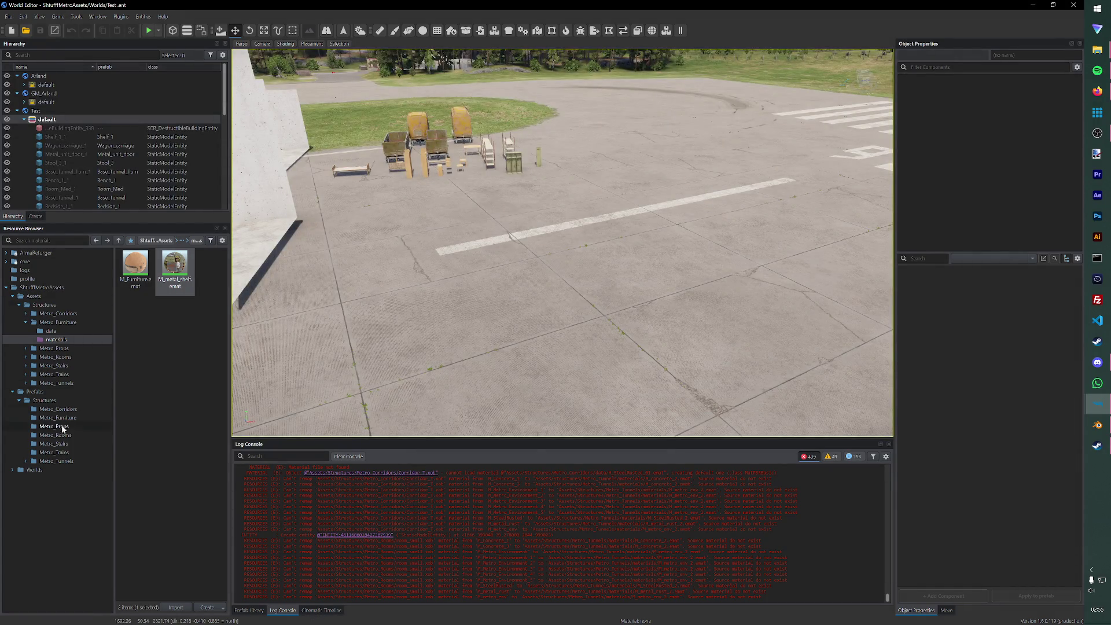
click(58, 417)
mouse_move(175, 359)
mouse_down()
mouse_move(267, 384)
mouse_move(505, 346)
mouse_up()
right_drag(504, 345, 306, 20)
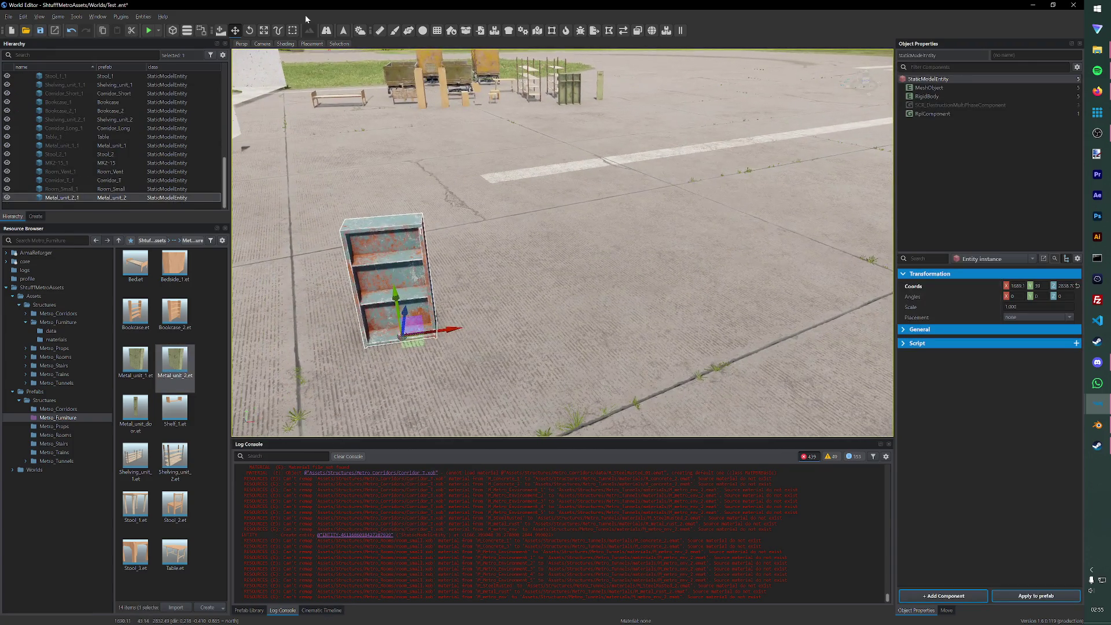
click(145, 30)
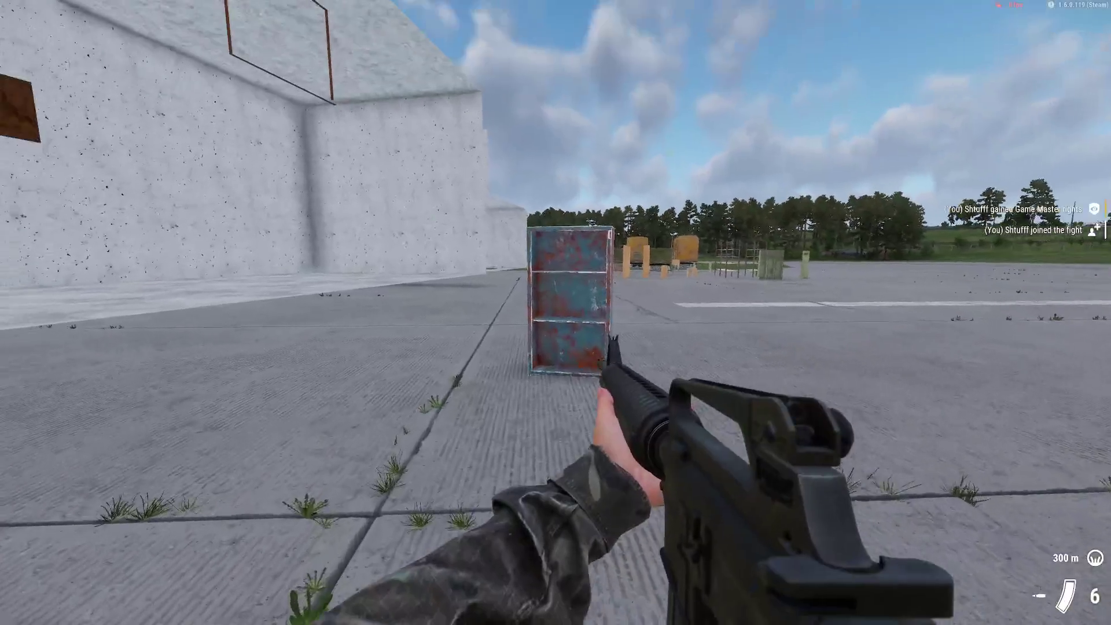
- Shoot at and walk up to the shelf, then exit game mode and frame Metal_unit_2_1
click(556, 313)
key(w)
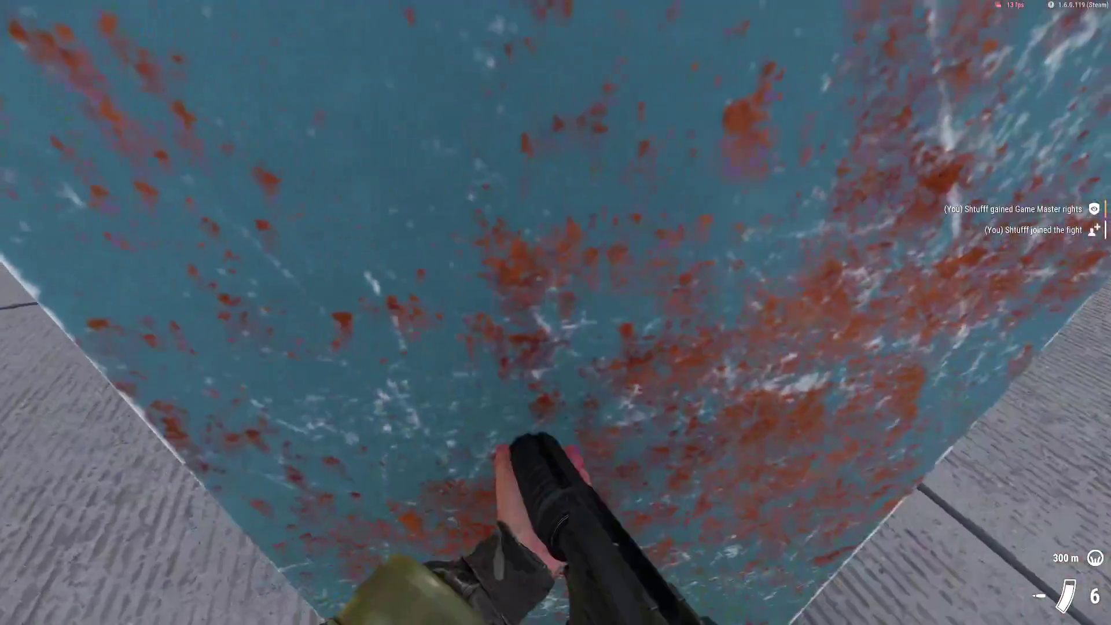
key(Escape)
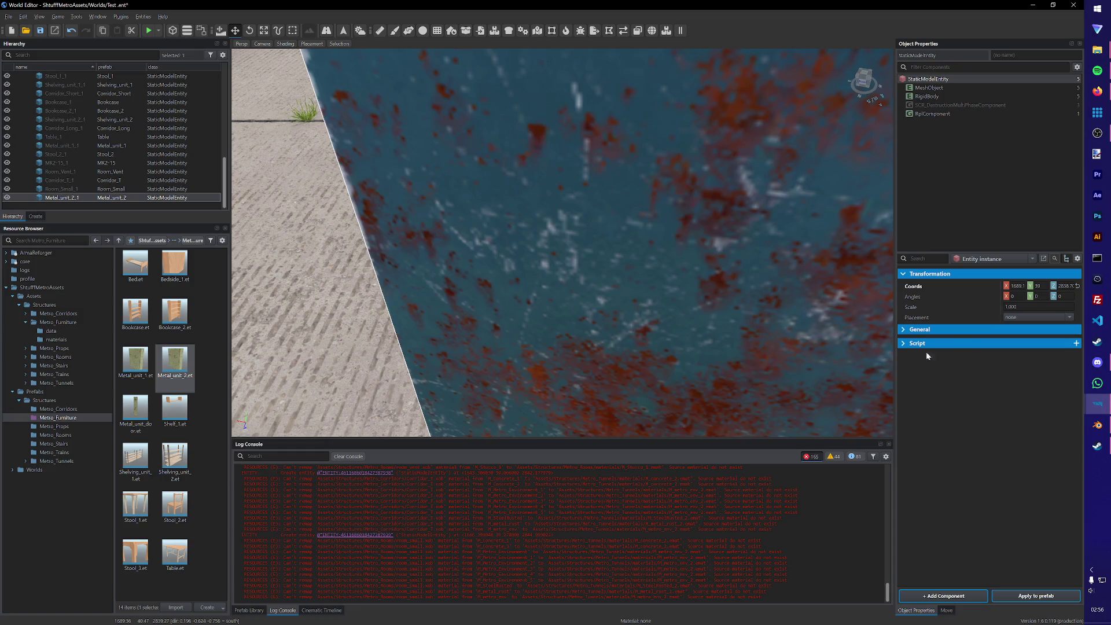
key(f)
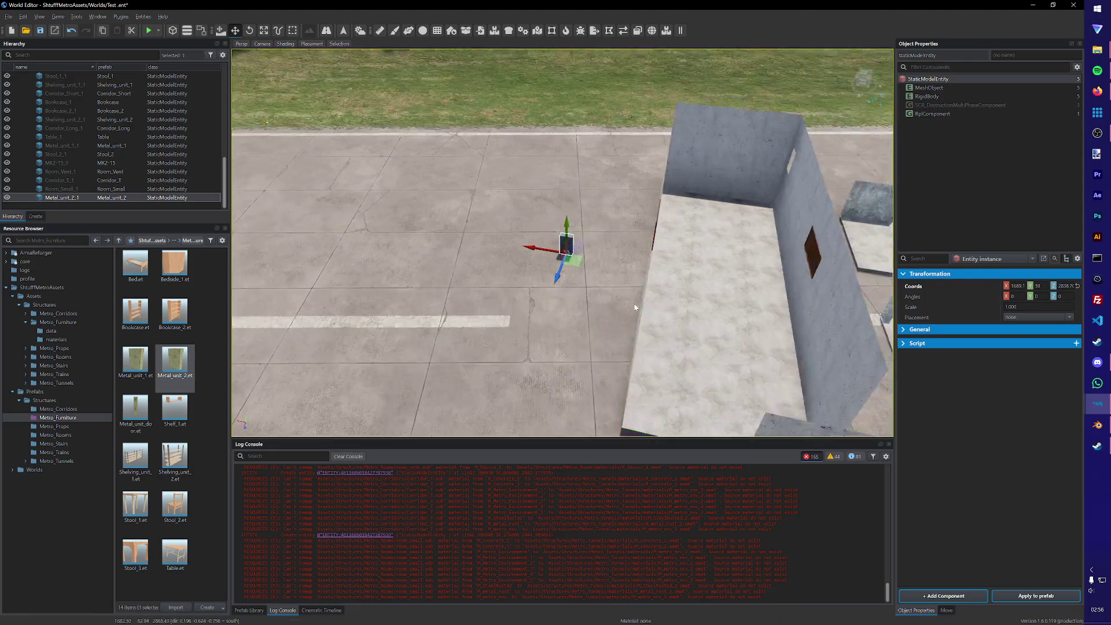
click(582, 270)
- Move the metal unit toward the furniture cluster and save the Test world
click(565, 246)
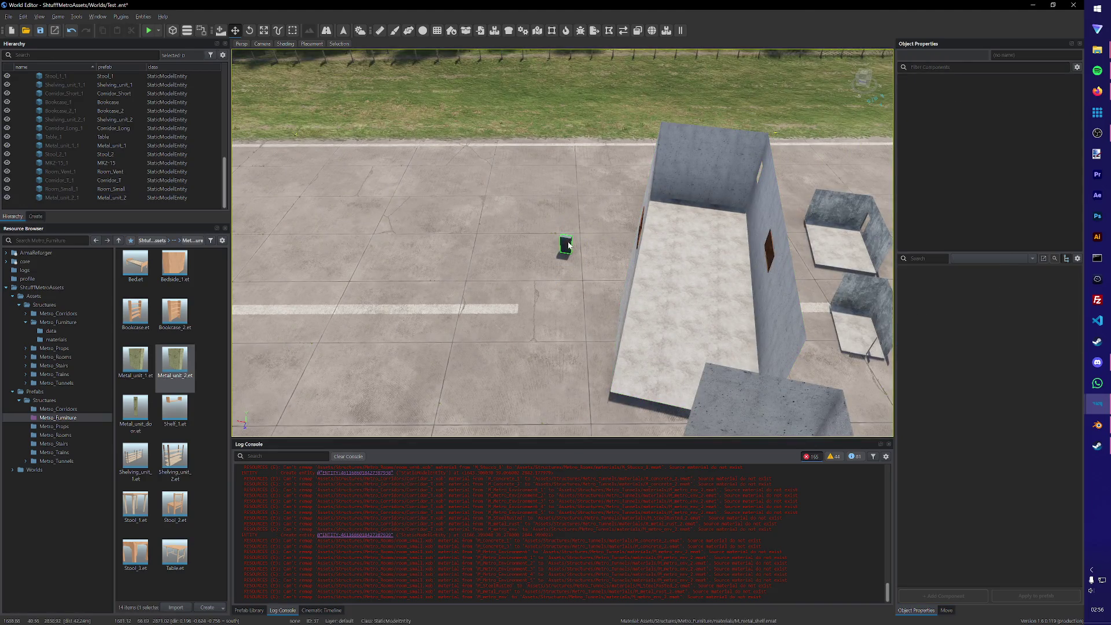
mouse_move(572, 261)
mouse_down()
mouse_move(541, 412)
mouse_move(509, 398)
mouse_move(521, 388)
mouse_up()
key(ctrl+s)
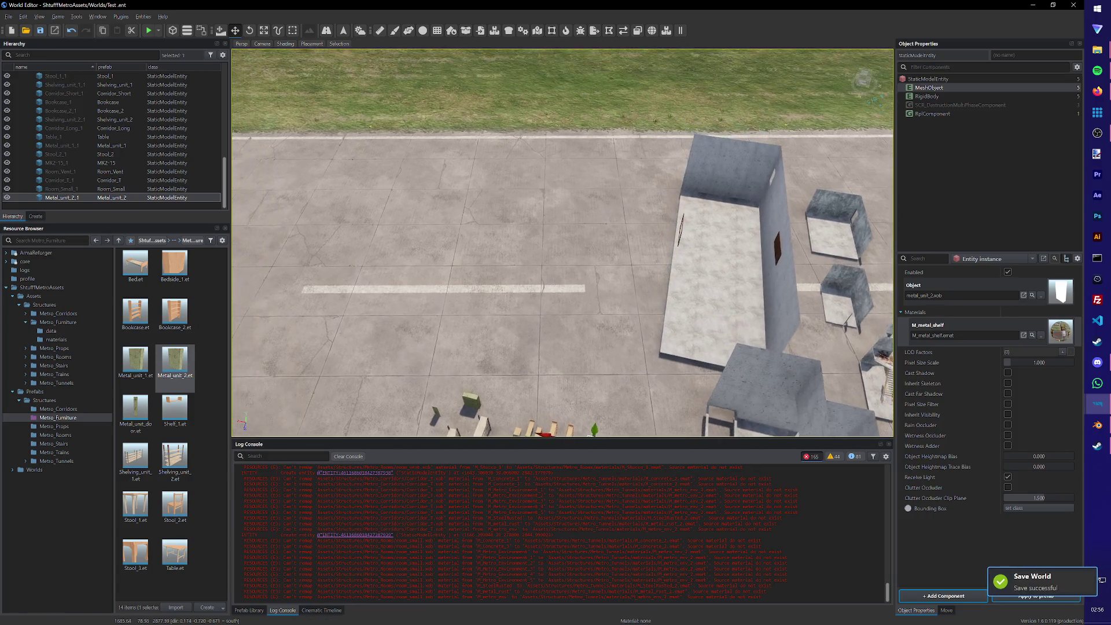
- Fly the camera back over the buildings and close the World Editor
key(s)
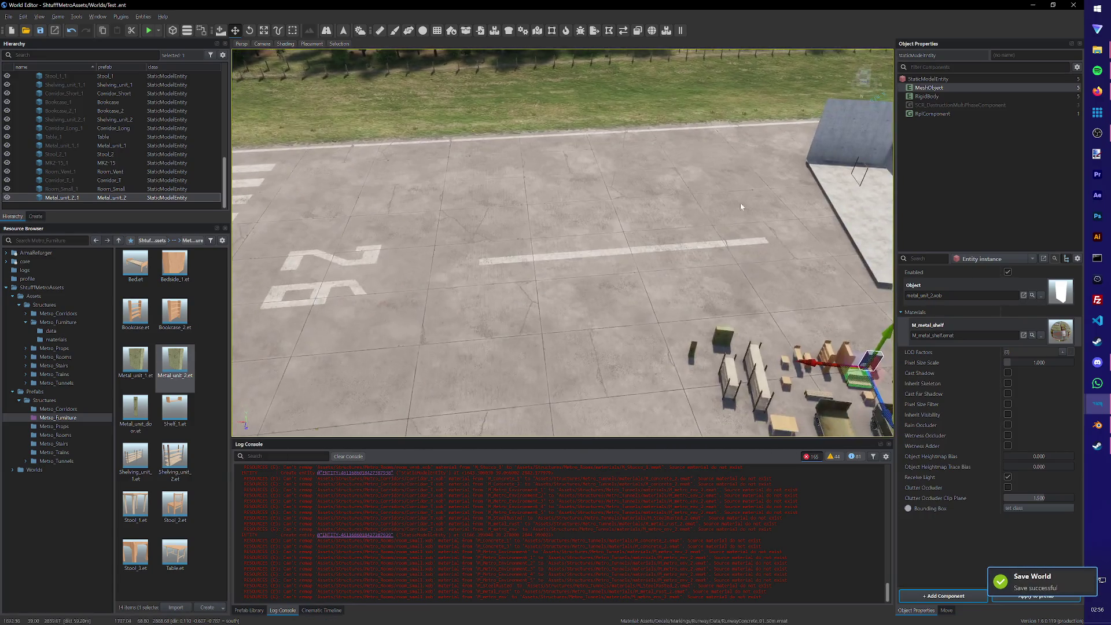
key(s)
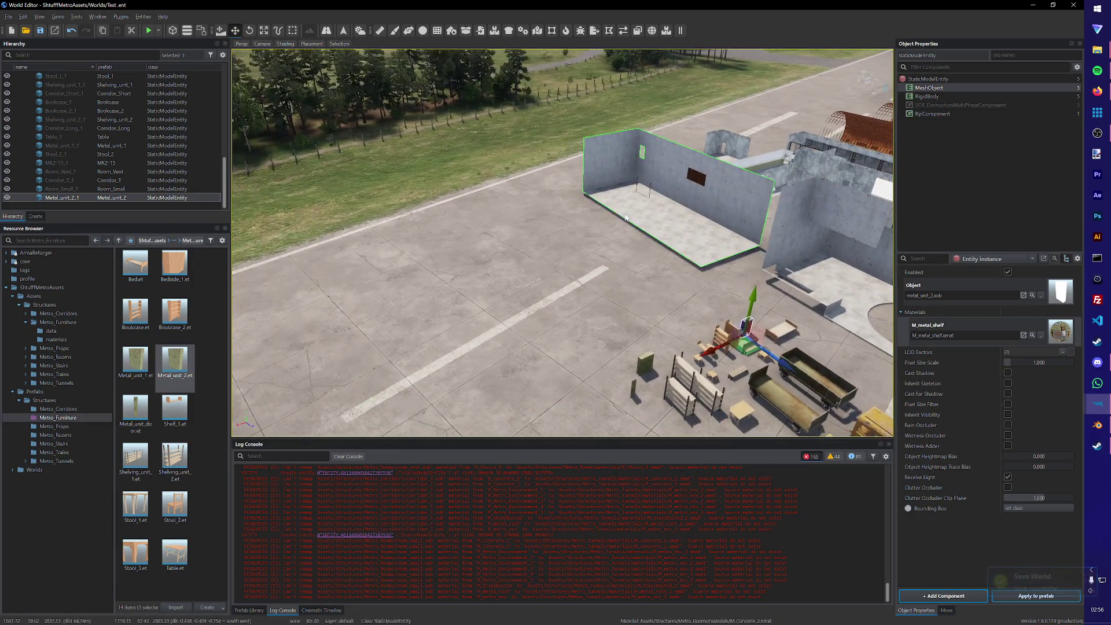
key(s)
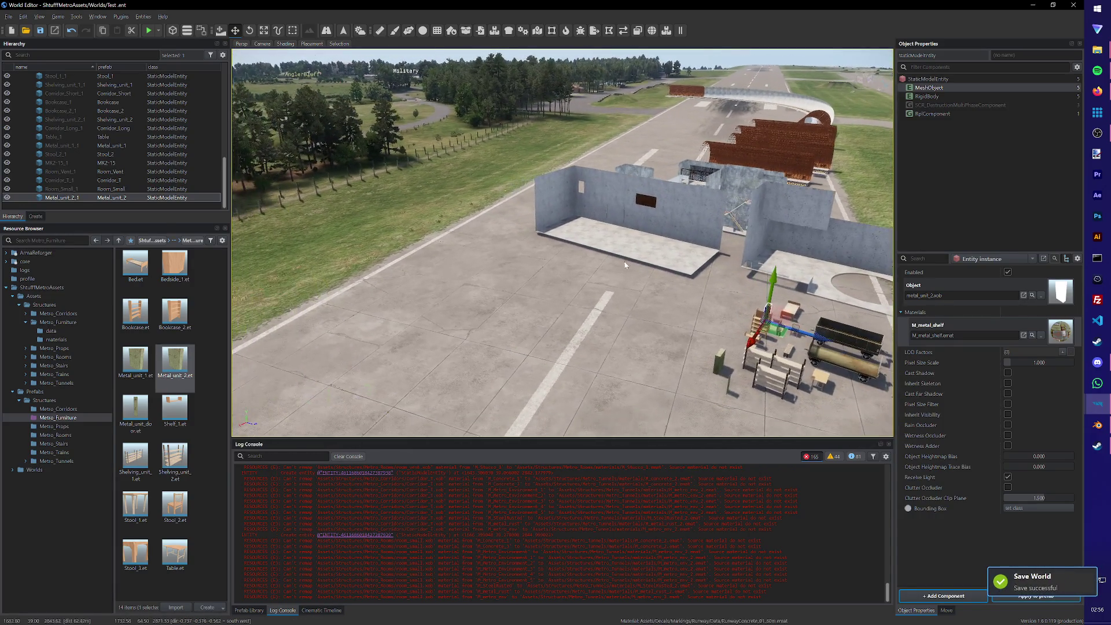
click(1073, 5)
mouse_move(661, 277)
right_down()
mouse_move(801, 279)
mouse_move(744, 284)
right_up()
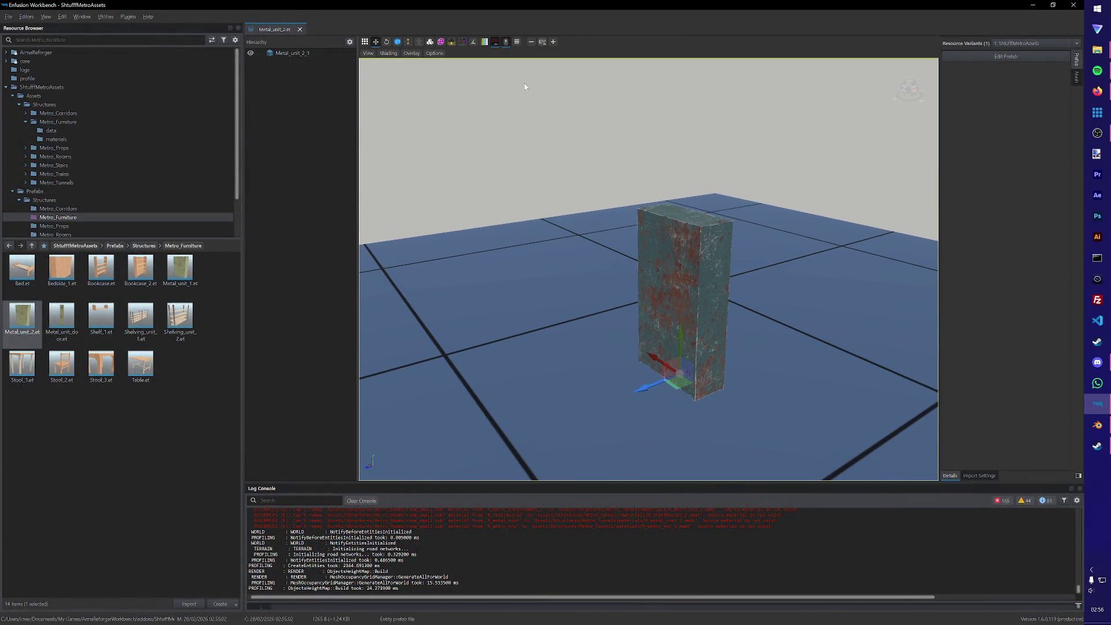
- Save metal_unit_2.blend, then open Corridor_2.blend and delete the old shelf objects
click(300, 29)
click(191, 465)
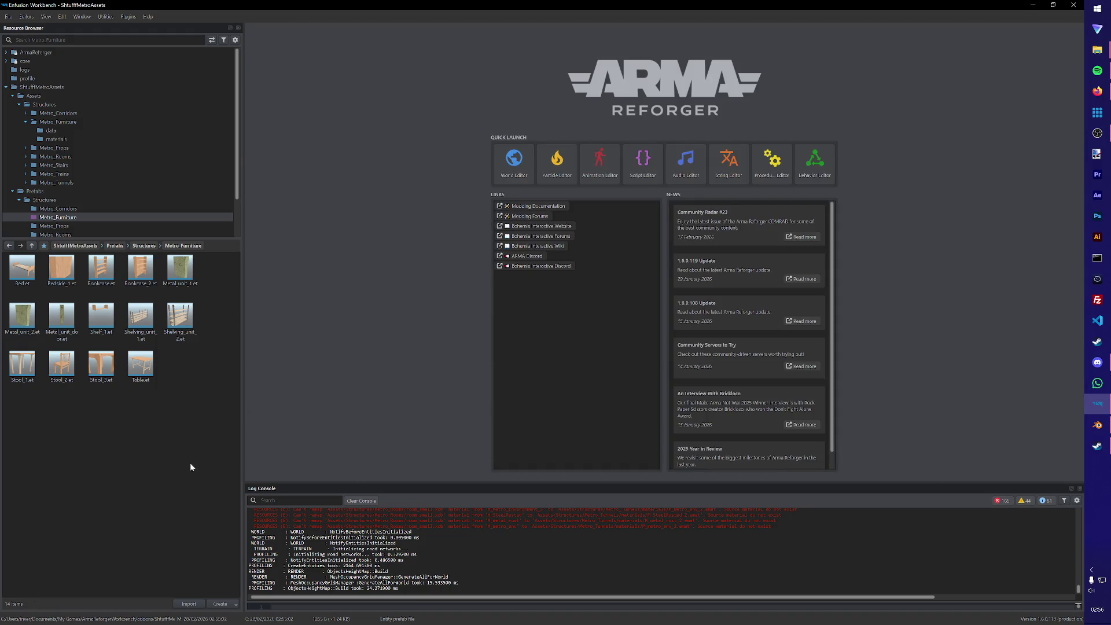
click(1092, 422)
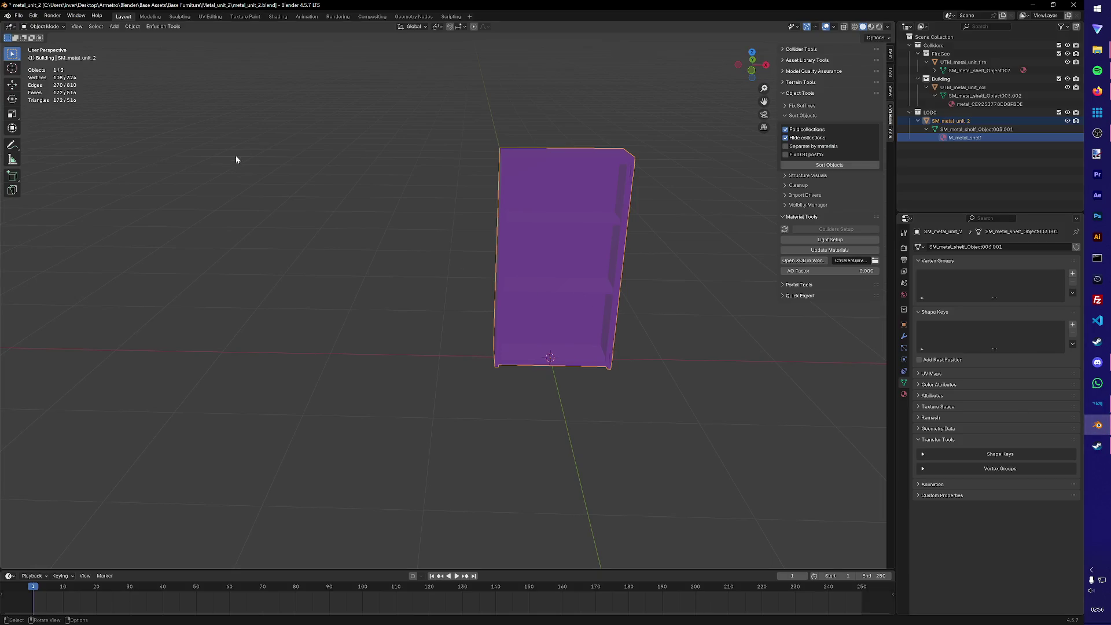
key(ctrl+s)
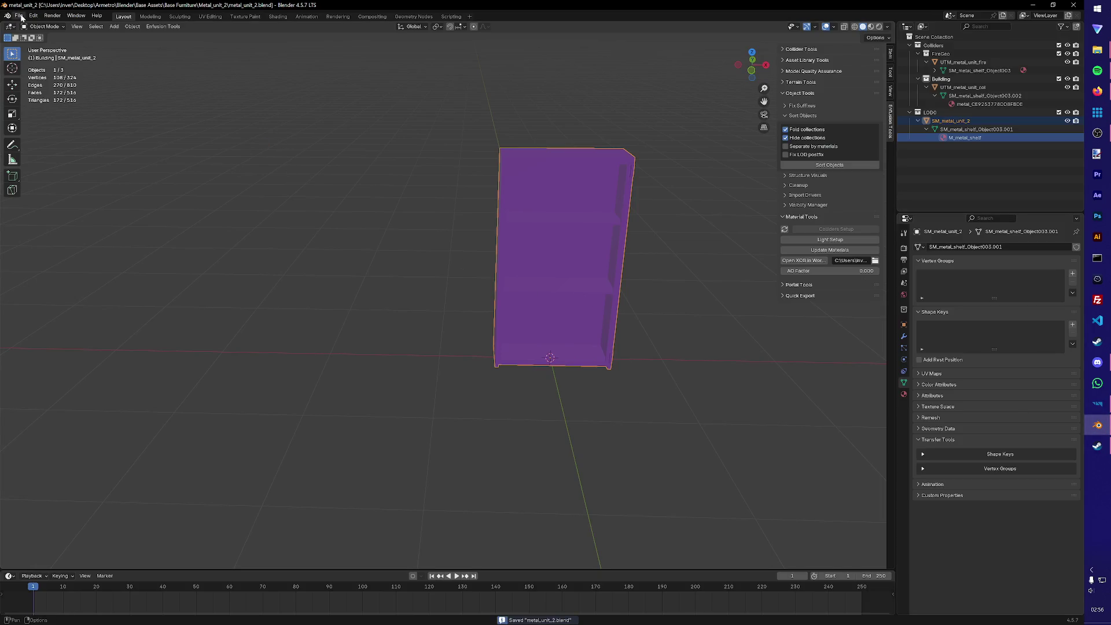
click(1062, 4)
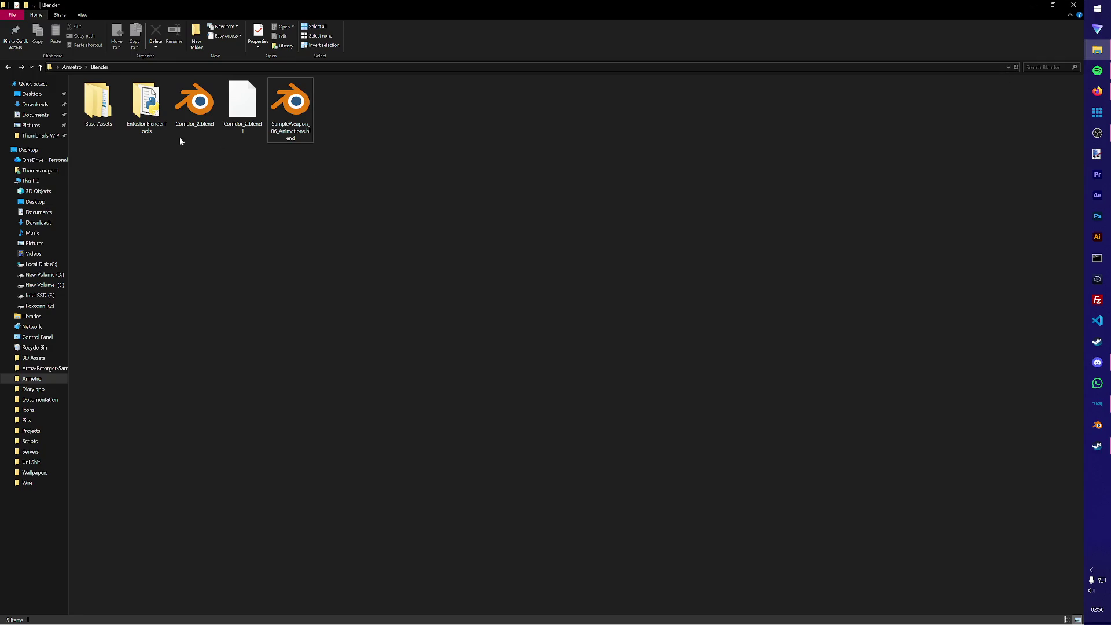
double_click(194, 104)
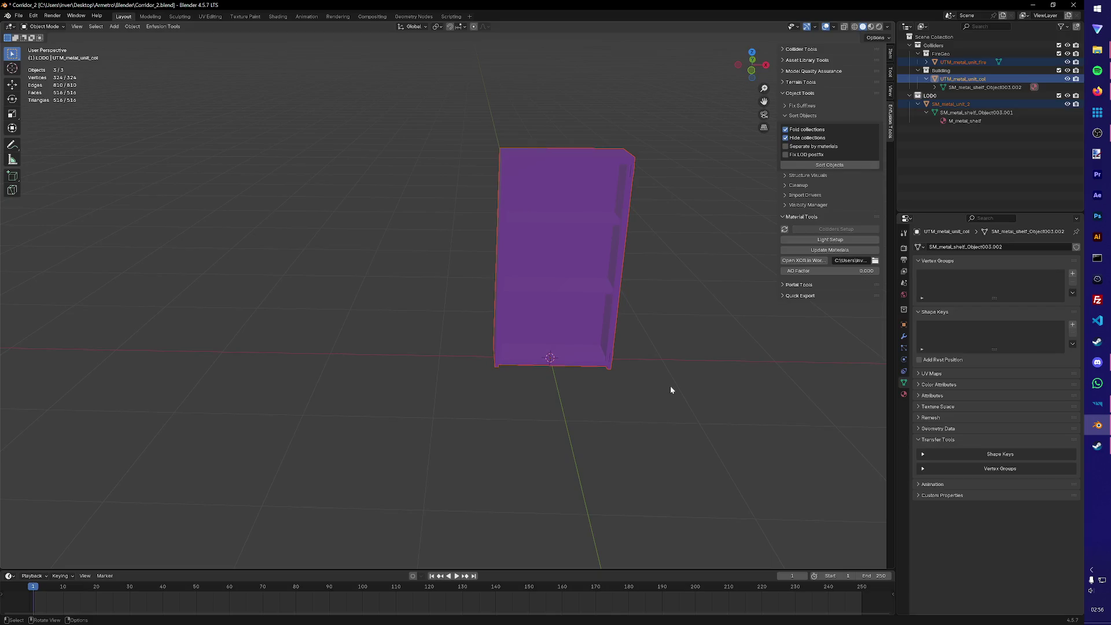
key(Delete)
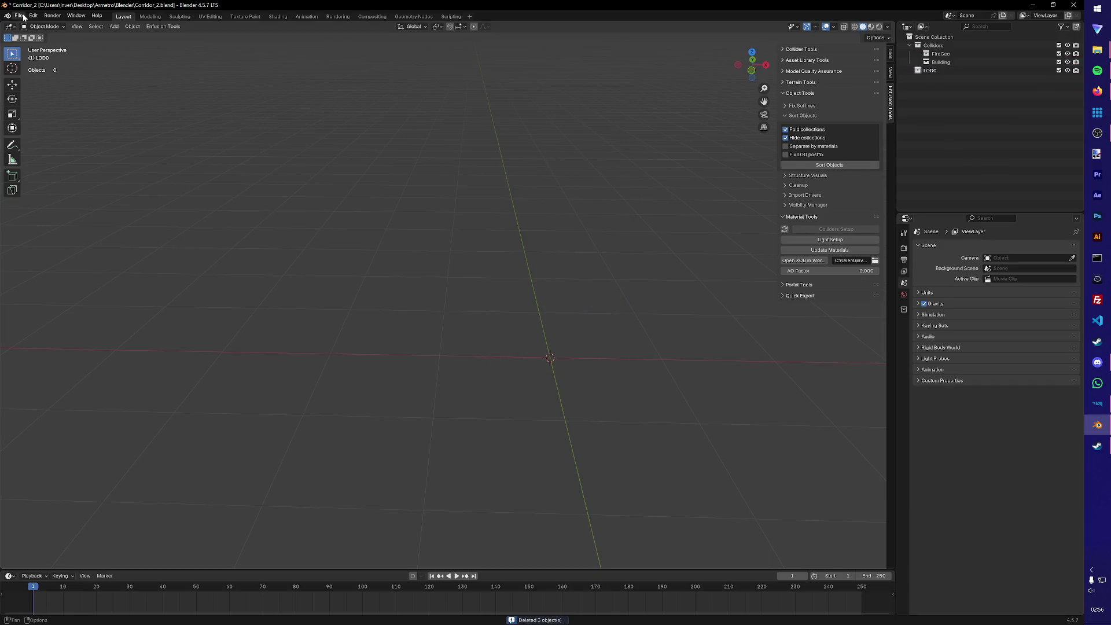
- Import SM_metal_shelf_4.FBX from the modular meshes Furniture folder
click(18, 16)
mouse_move(64, 136)
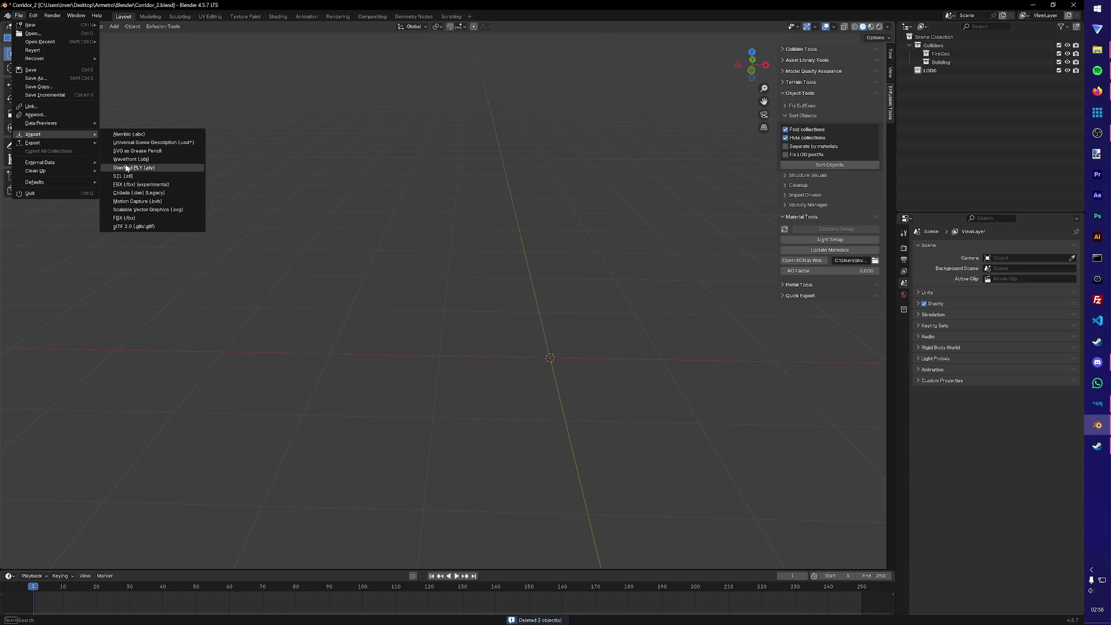
click(136, 184)
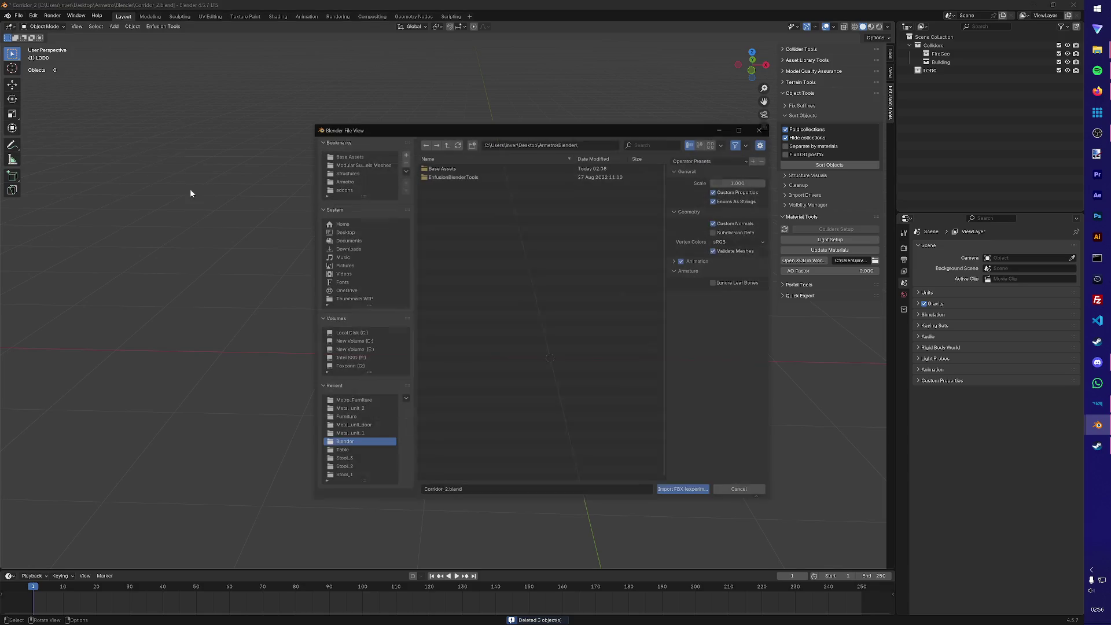
click(360, 163)
double_click(449, 188)
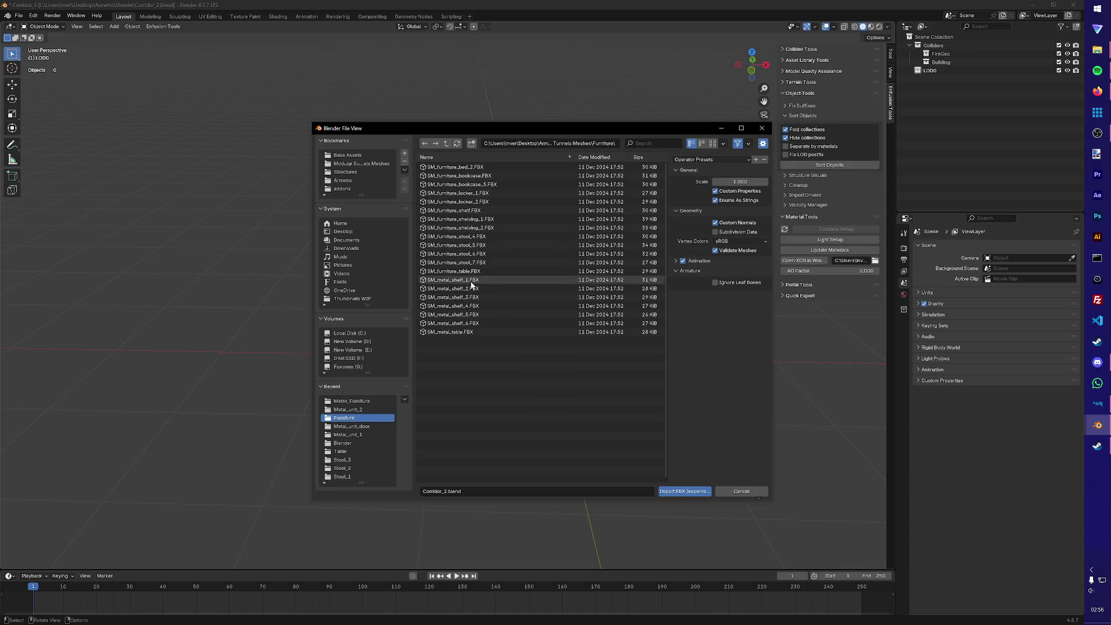
click(472, 307)
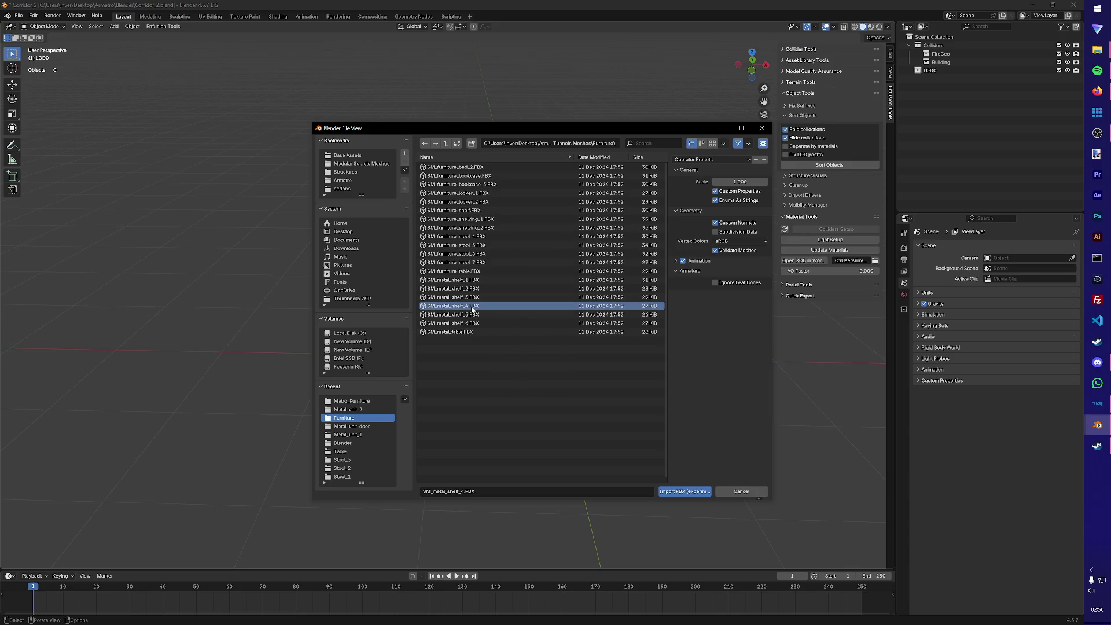
double_click(471, 307)
mouse_move(649, 355)
middle_down()
mouse_move(615, 325)
mouse_move(677, 313)
mouse_move(559, 348)
middle_up()
double_click(967, 78)
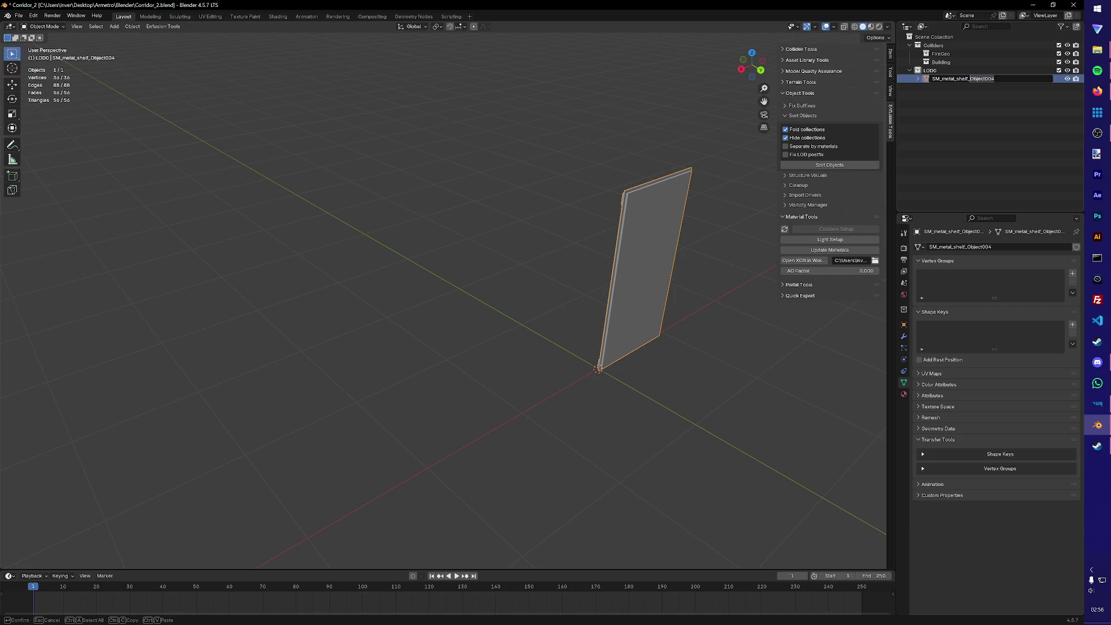
- Rename the panel SM_metal_unit_2_door and make an in-place copy named UTM_col
key(ctrl+Delete)
text(2_doo)
text(r)
key(Return)
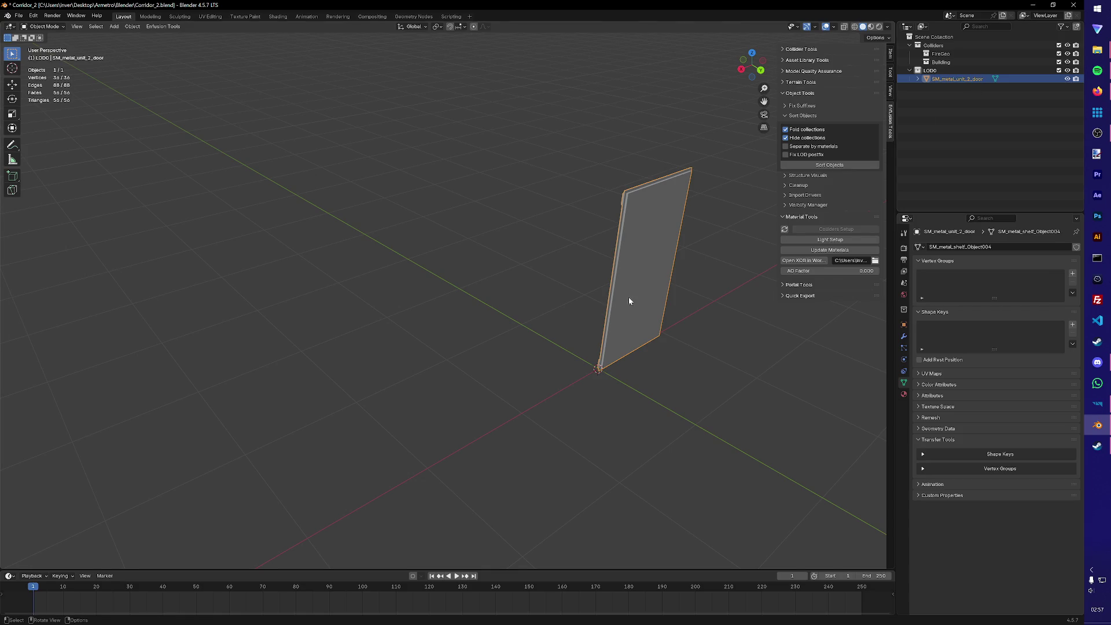
click(639, 397)
click(628, 335)
key(shift+d)
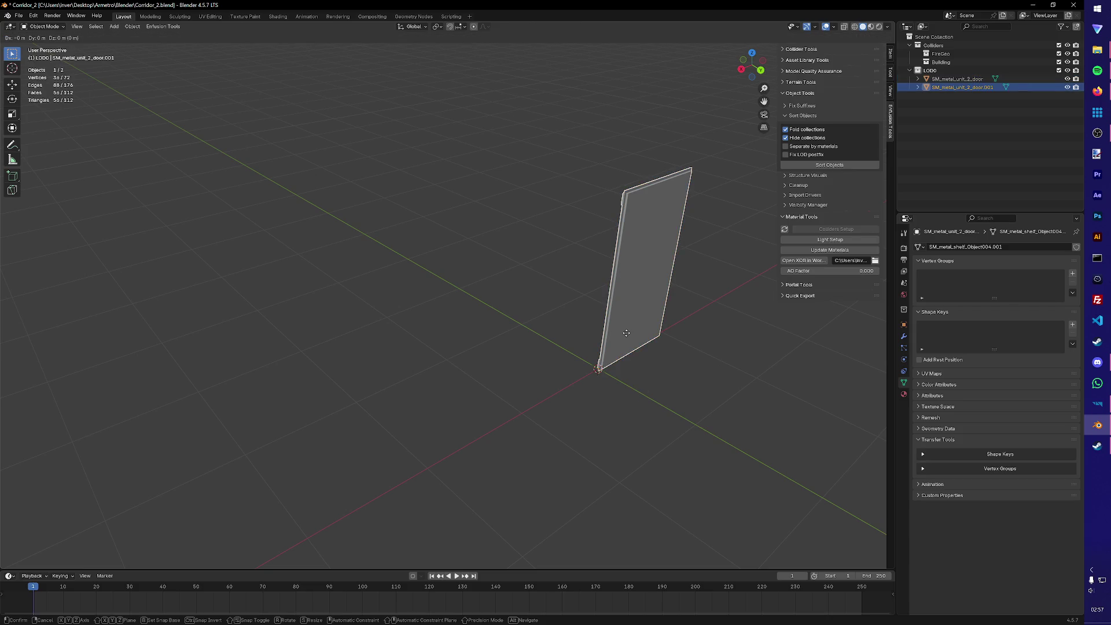
right_click(627, 336)
double_click(962, 87)
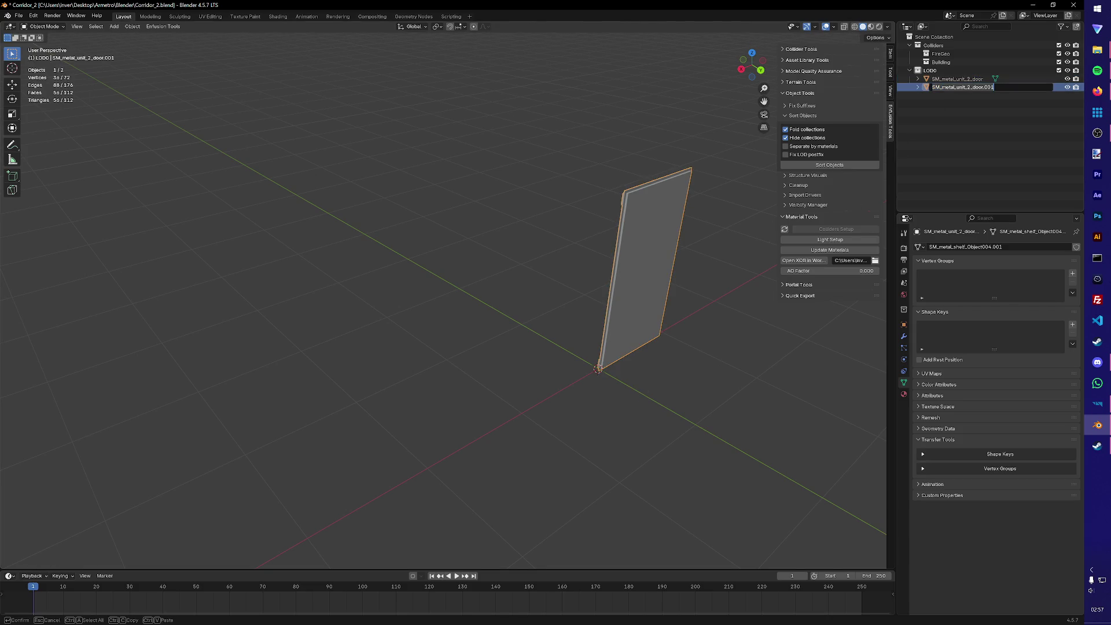
text(UTM_co)
text(l)
key(Return)
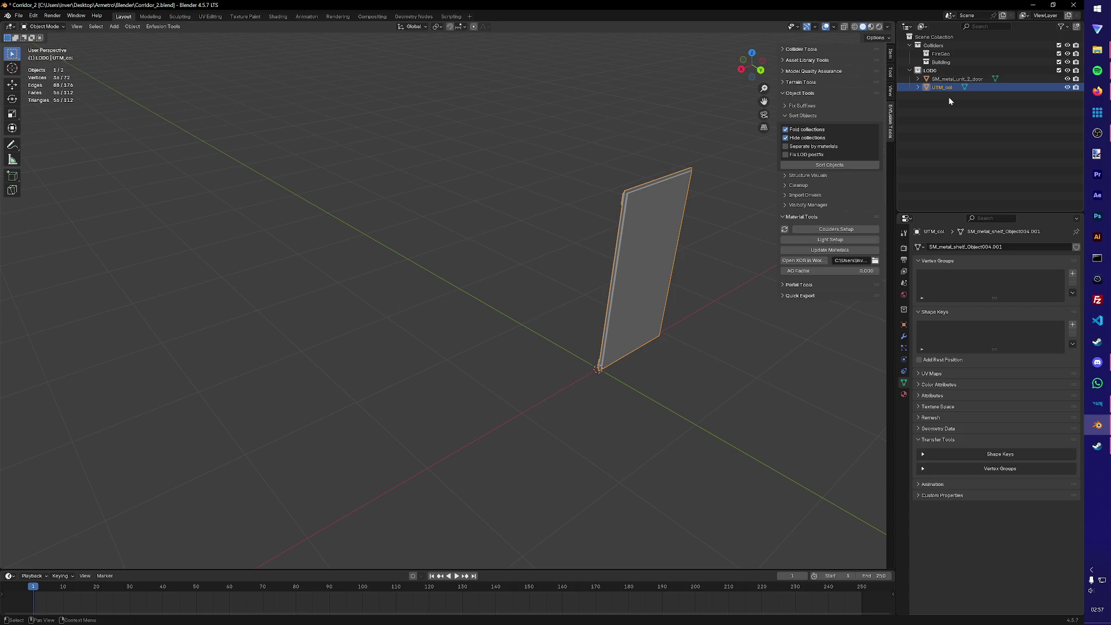
- Duplicate UTM_col in place, rename the copy UTM_fire, and save Corridor_2.blend
key(shift+d)
right_click(634, 237)
key(g)
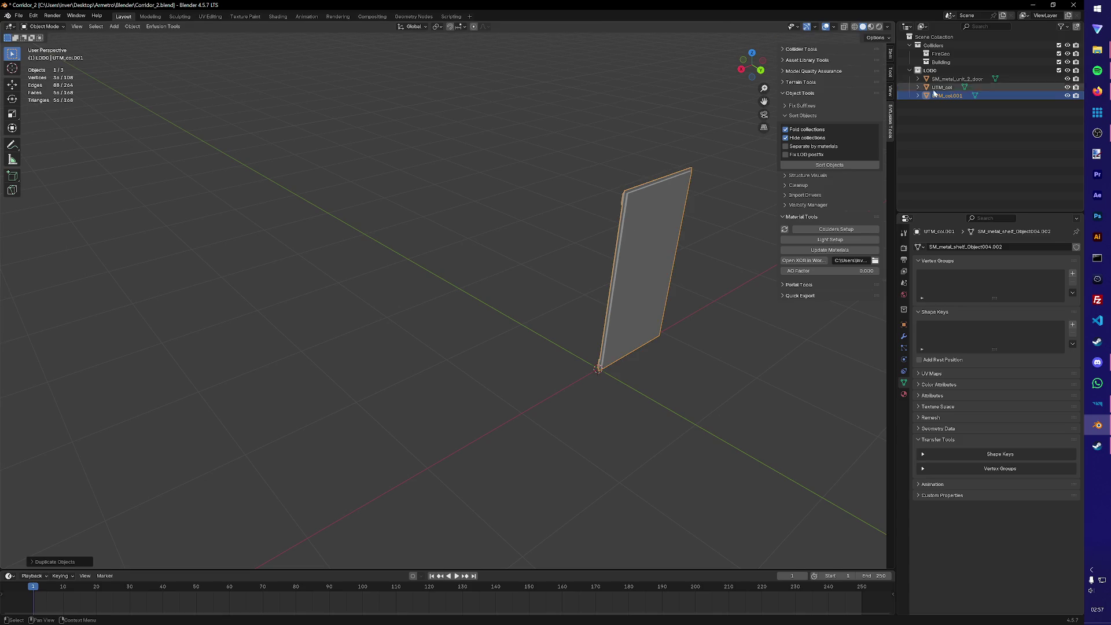
double_click(961, 96)
text(UTM_fa)
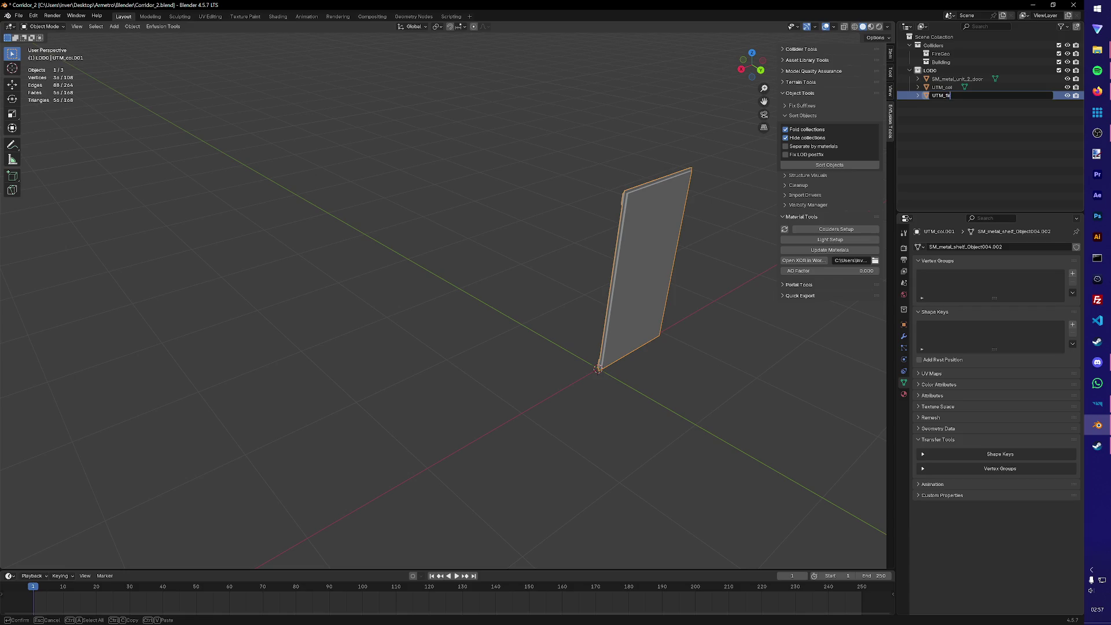
text(re)
key(Return)
key(ctrl+s)
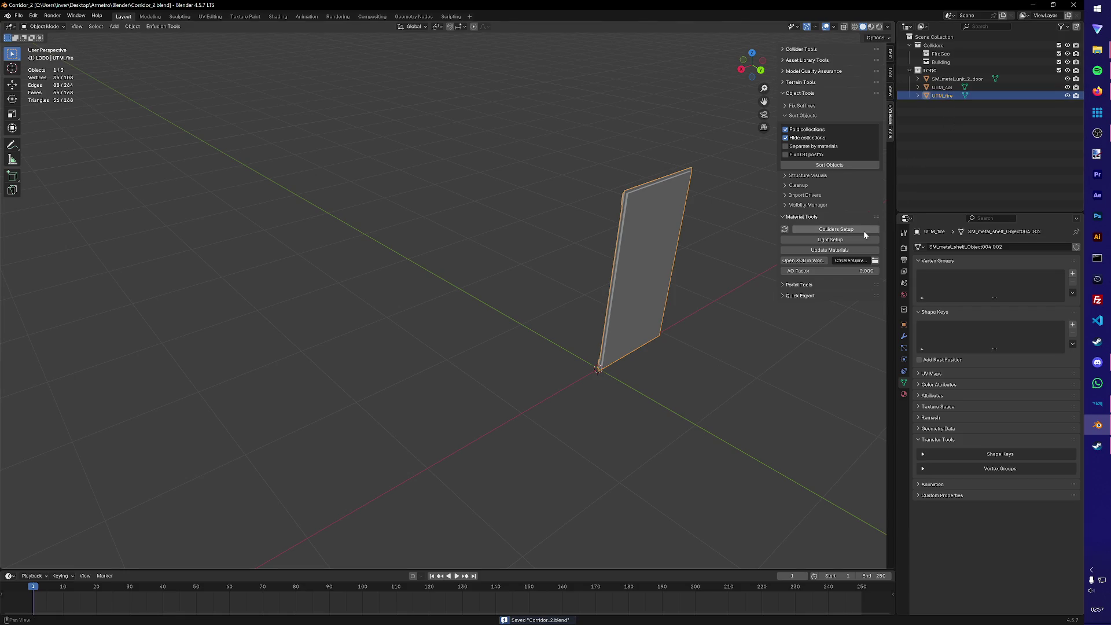
- Run Colliders Setup on UTM_fire with the FireGeo preset and Metal Accessory game material
click(864, 232)
click(877, 245)
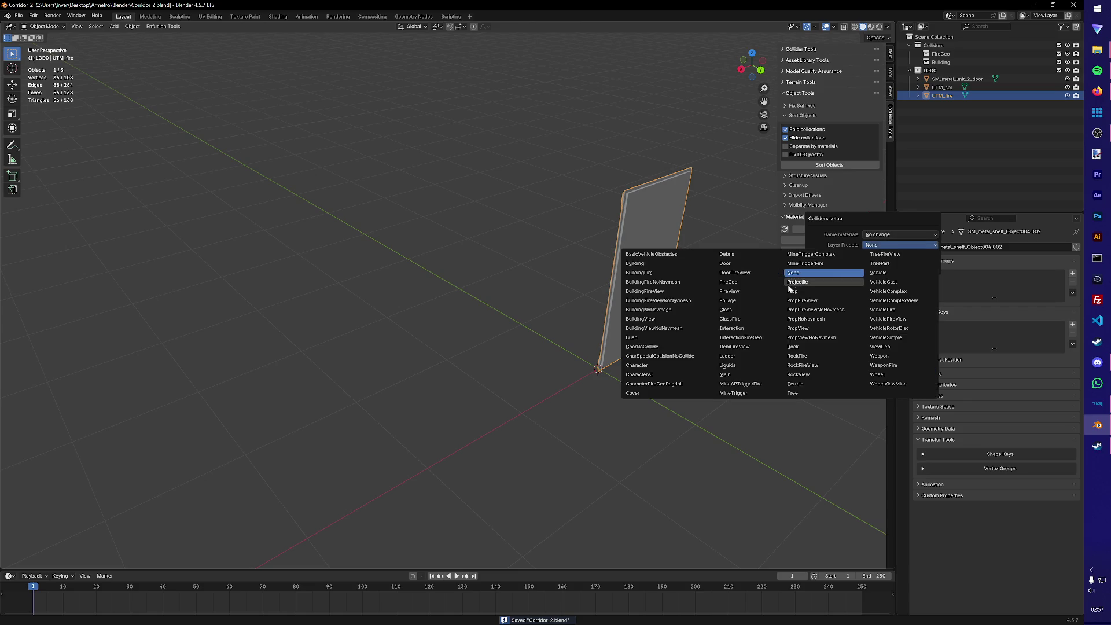
click(739, 281)
click(874, 234)
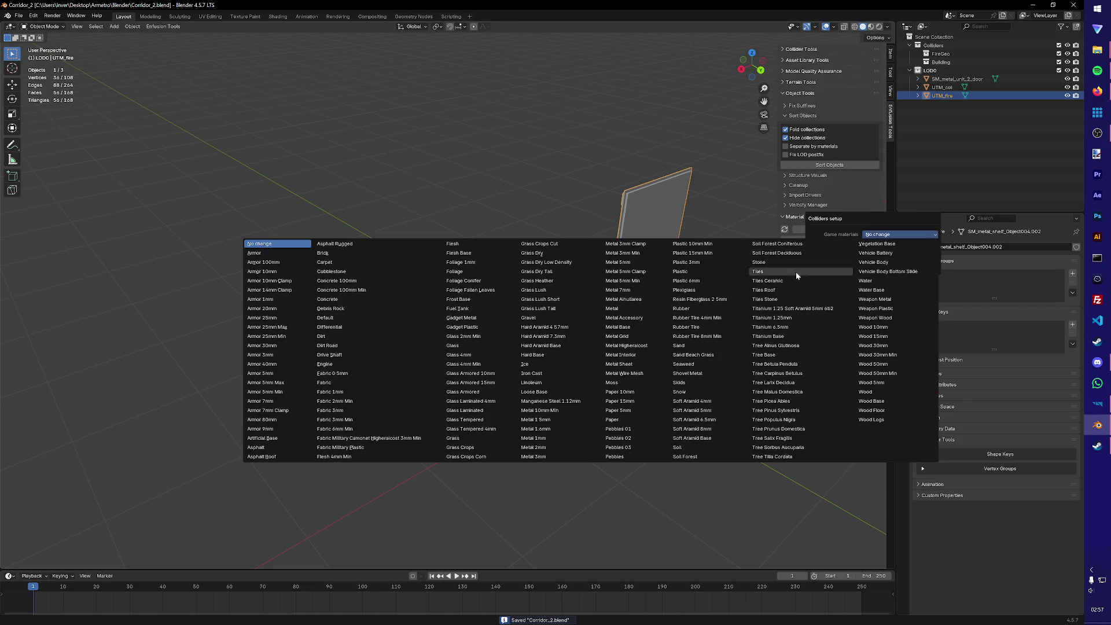
click(640, 318)
click(851, 269)
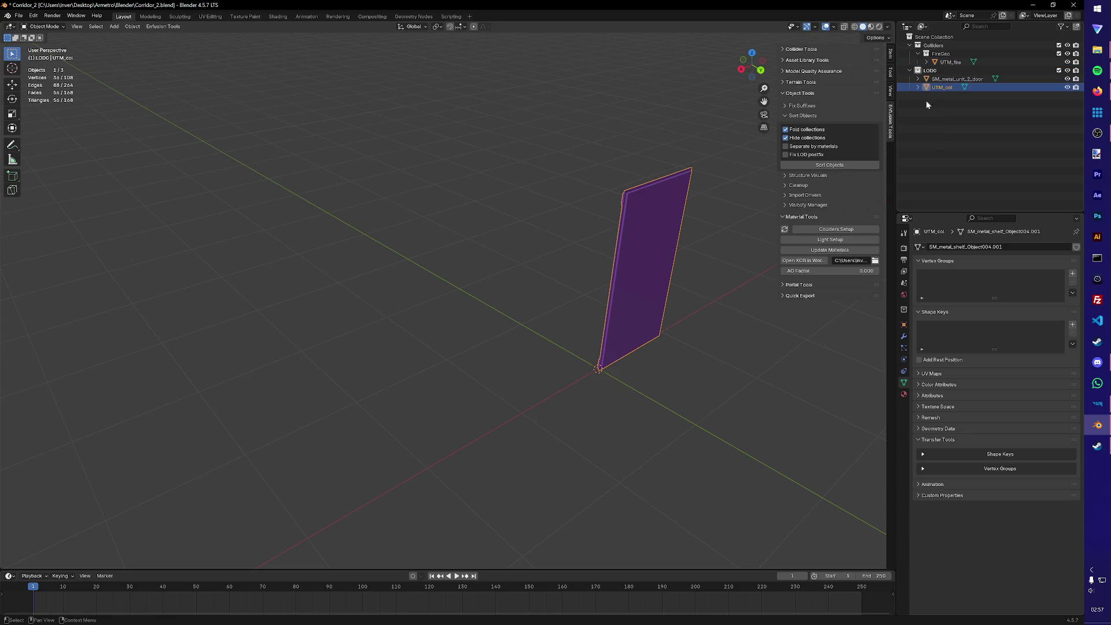
- Run Colliders Setup with the BuildingFire preset and Metal game material, then save
click(826, 231)
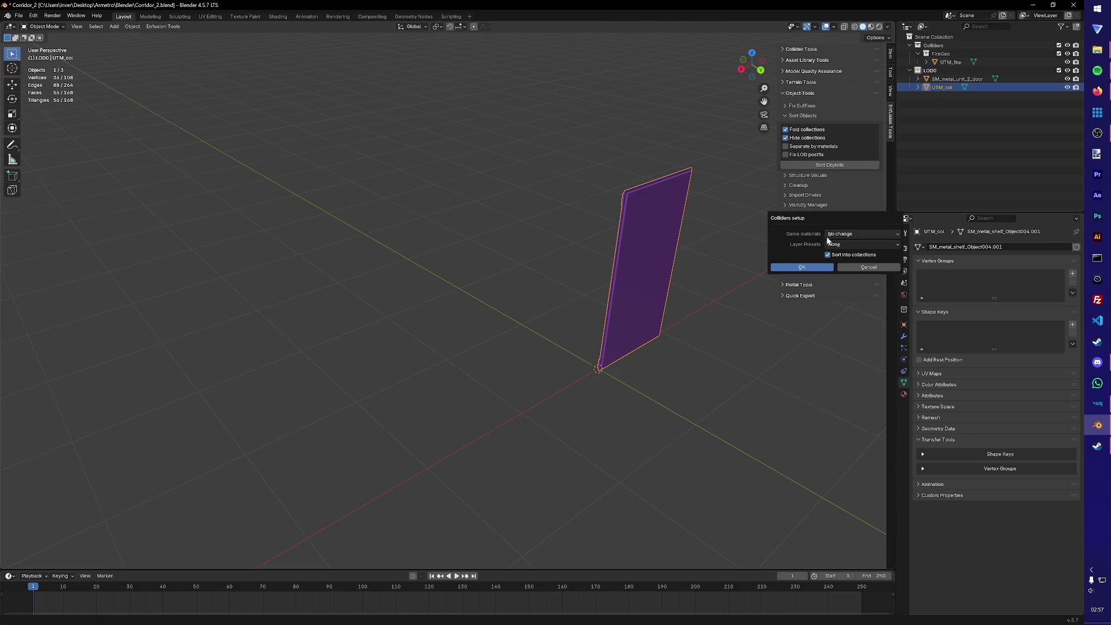
click(827, 235)
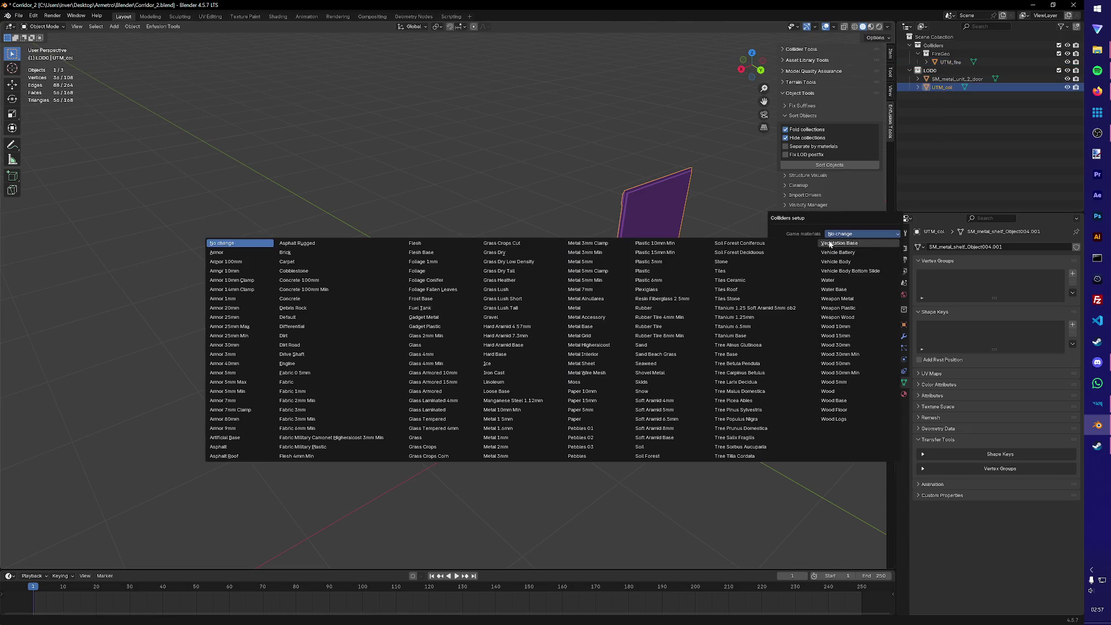
click(576, 311)
click(834, 245)
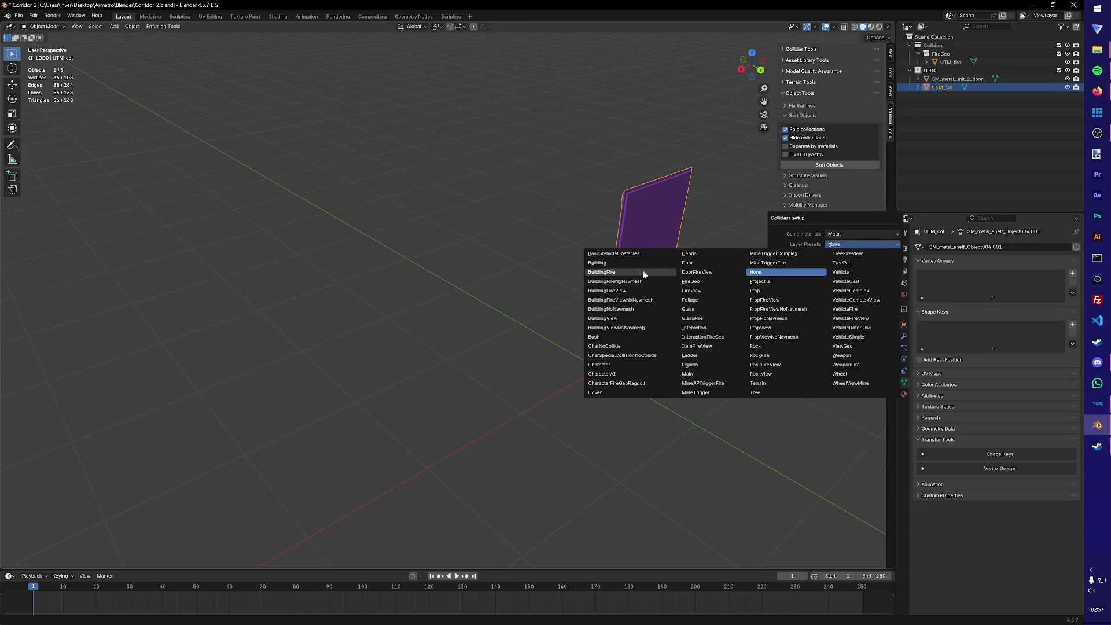
click(620, 270)
click(814, 267)
key(ctrl+s)
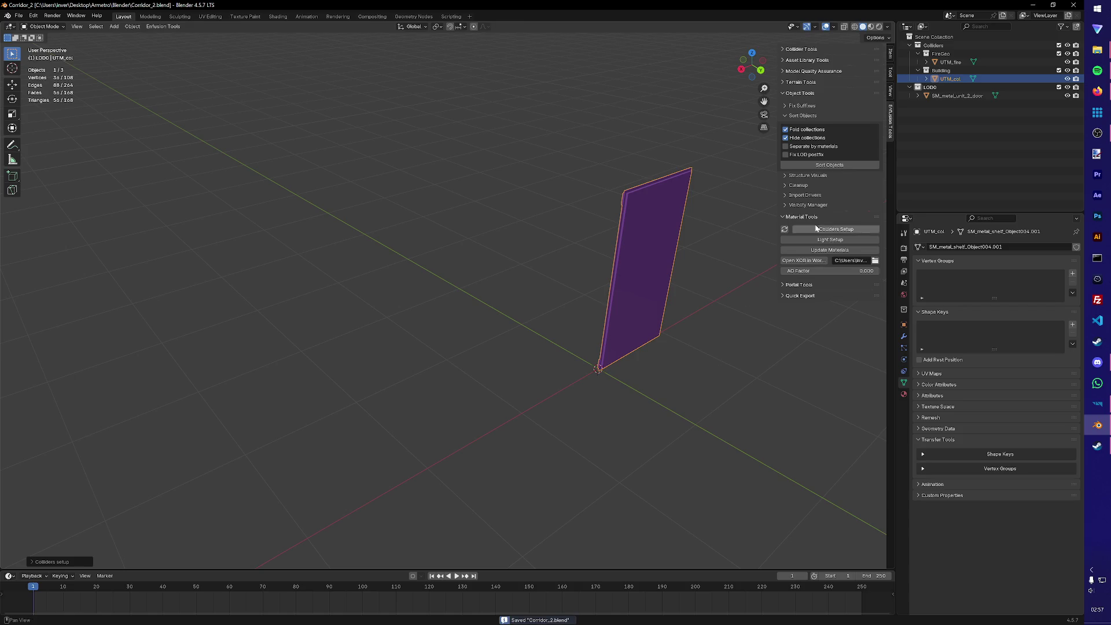
- Rename the door's material M_metal_shelf.001 to M_metal_shelf and save the file
click(921, 96)
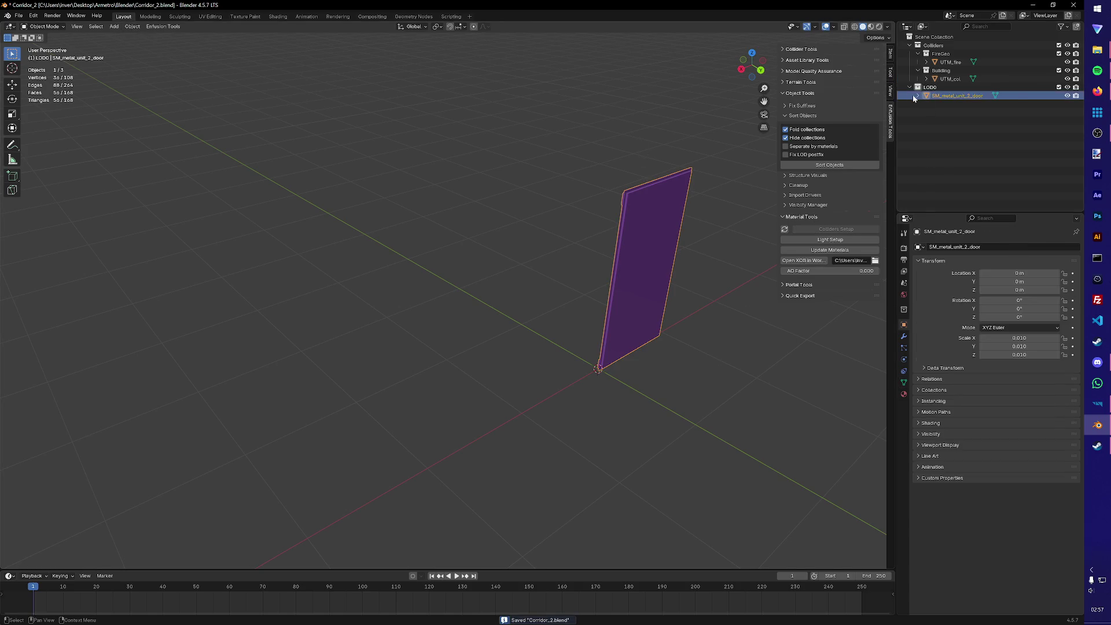
click(918, 96)
click(926, 104)
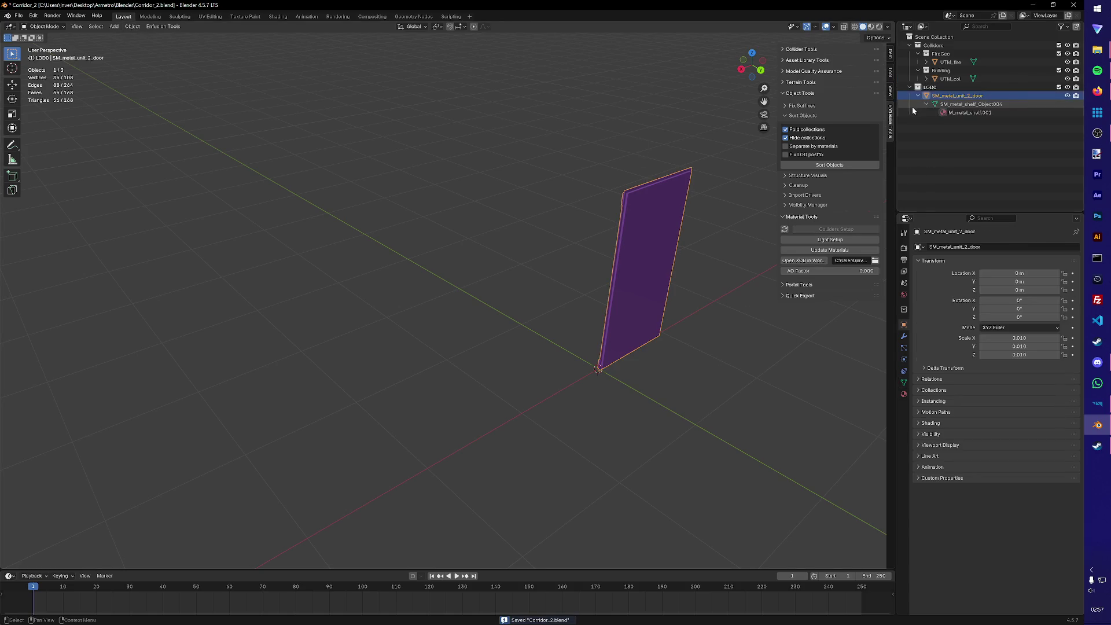
double_click(962, 112)
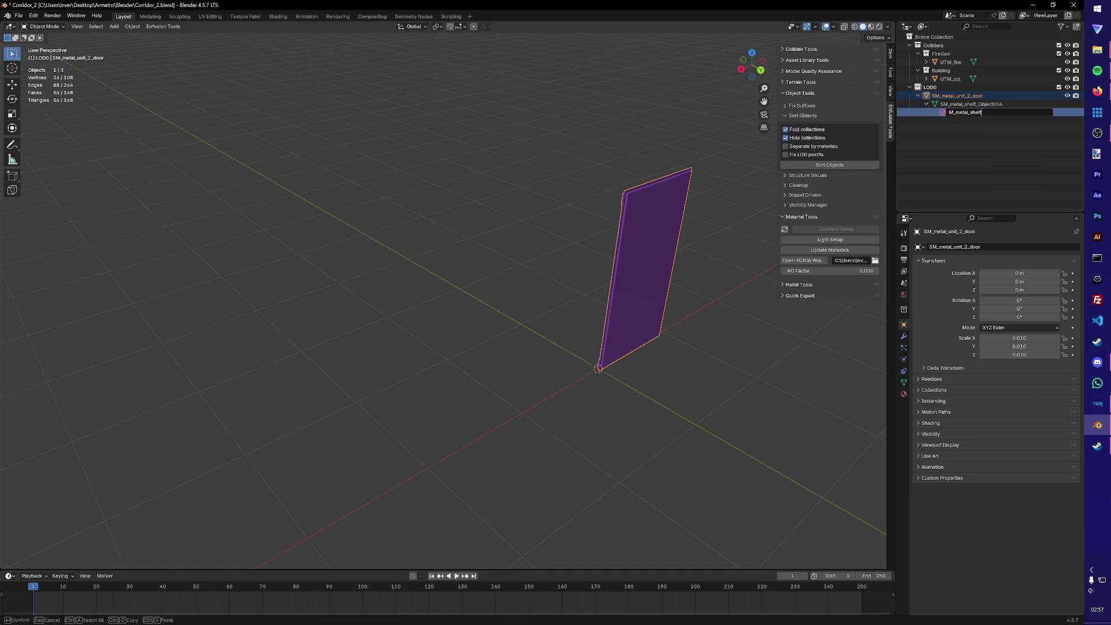
key(Return)
key(ctrl+s)
click(1001, 123)
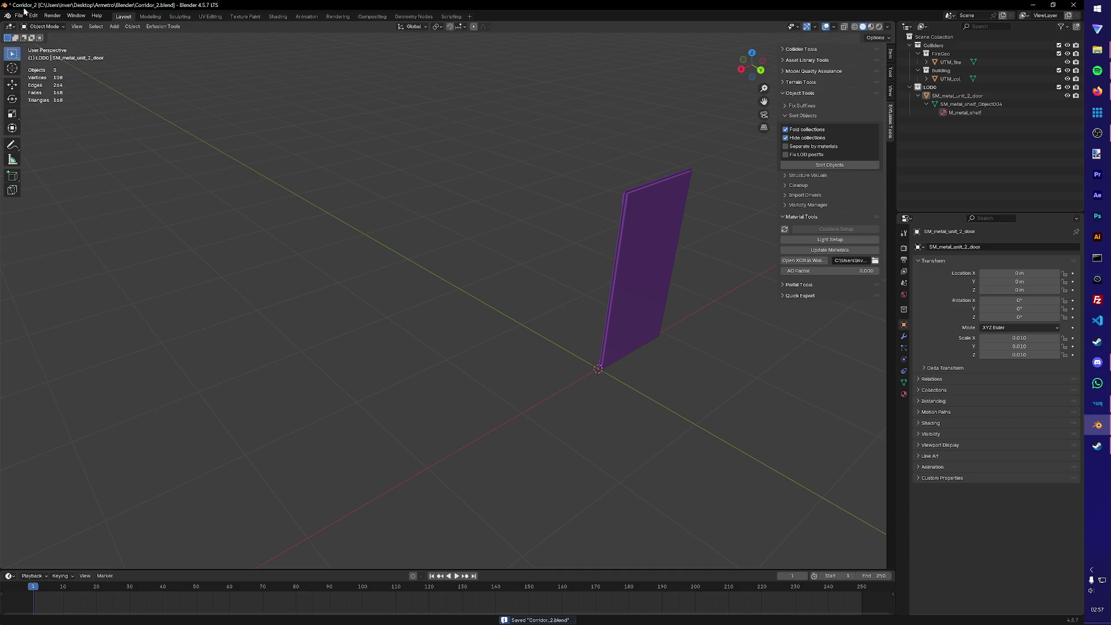
click(19, 16)
click(32, 79)
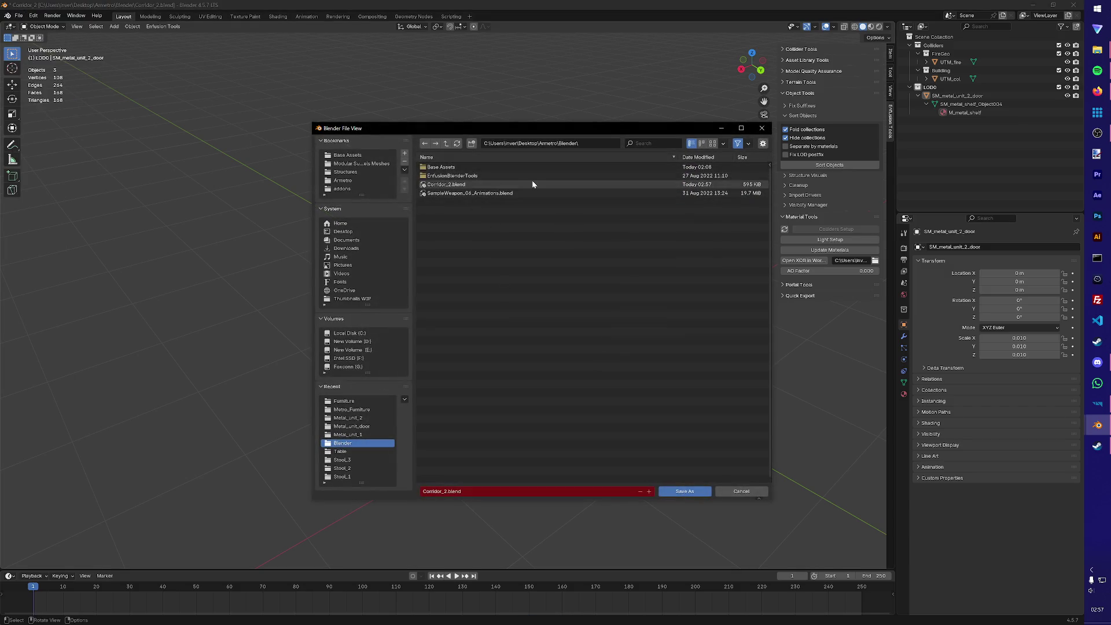
- Create a new folder for the door under Base Assets > Base Furniture
double_click(443, 168)
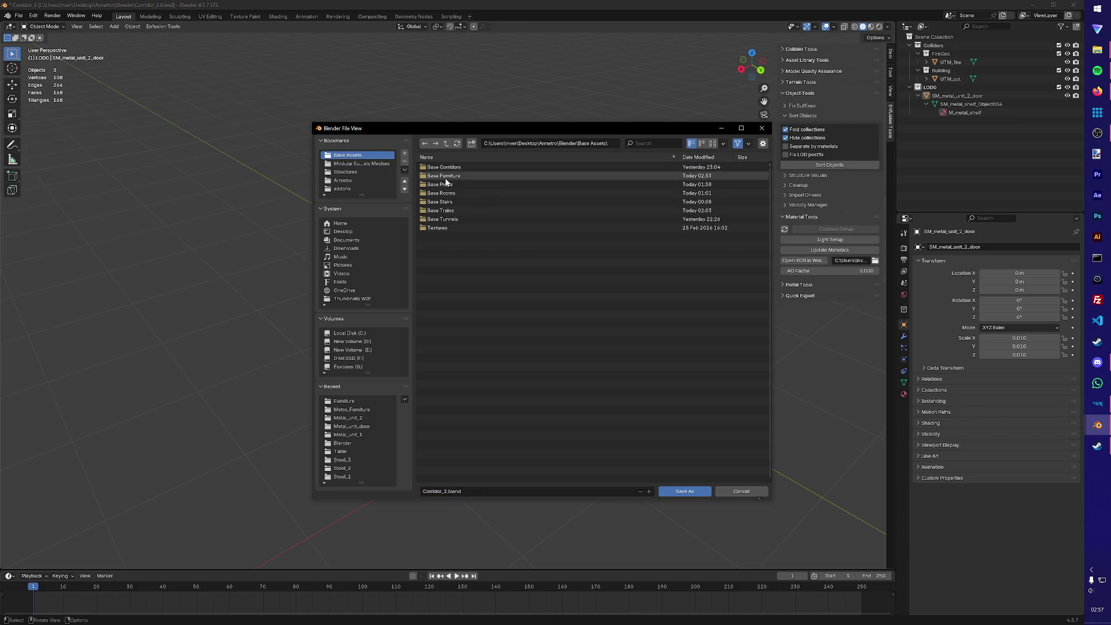
double_click(460, 174)
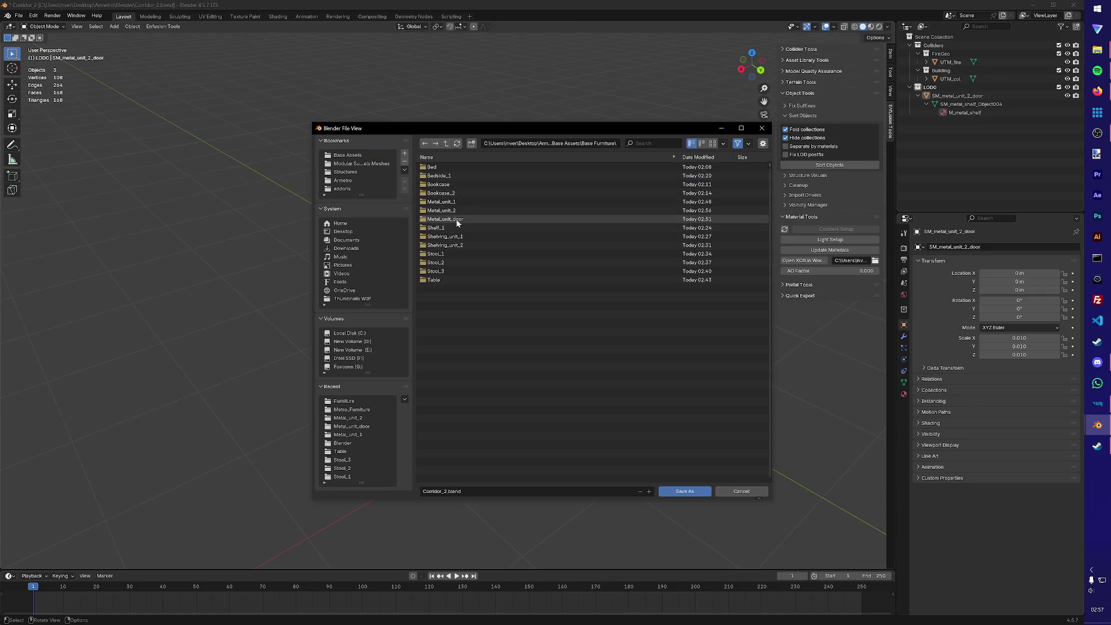
right_click(429, 219)
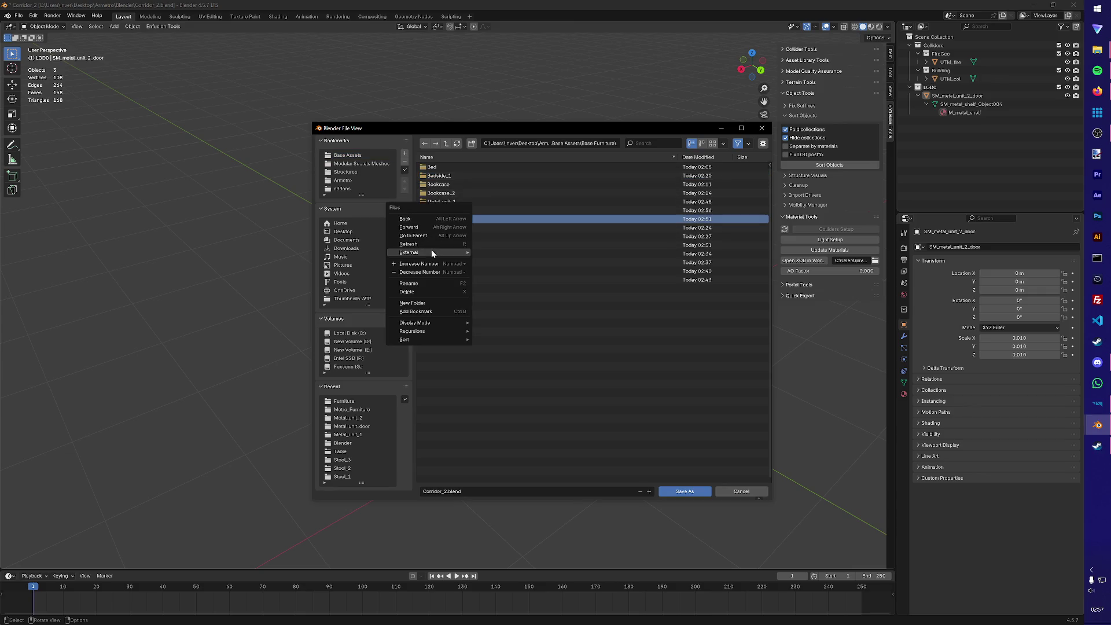
mouse_move(426, 323)
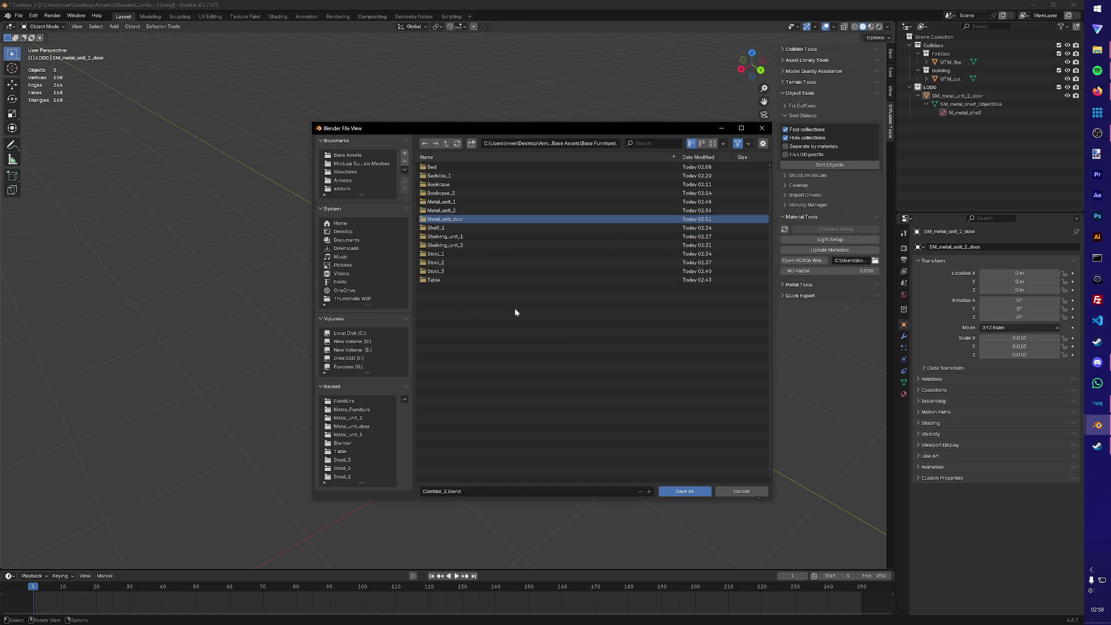
right_click(446, 220)
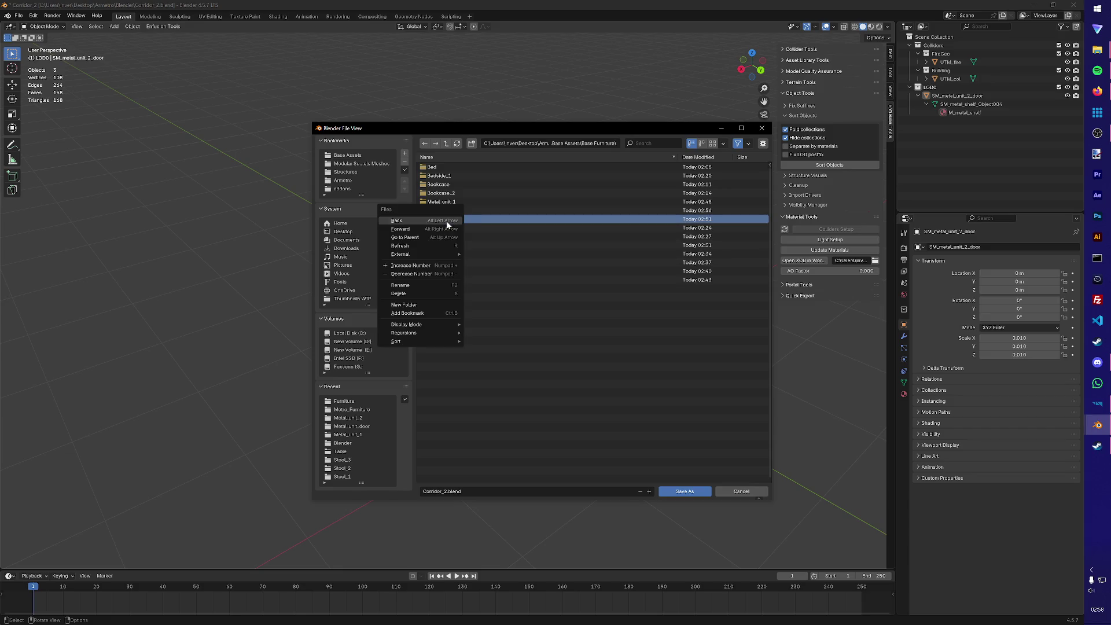
right_click(451, 218)
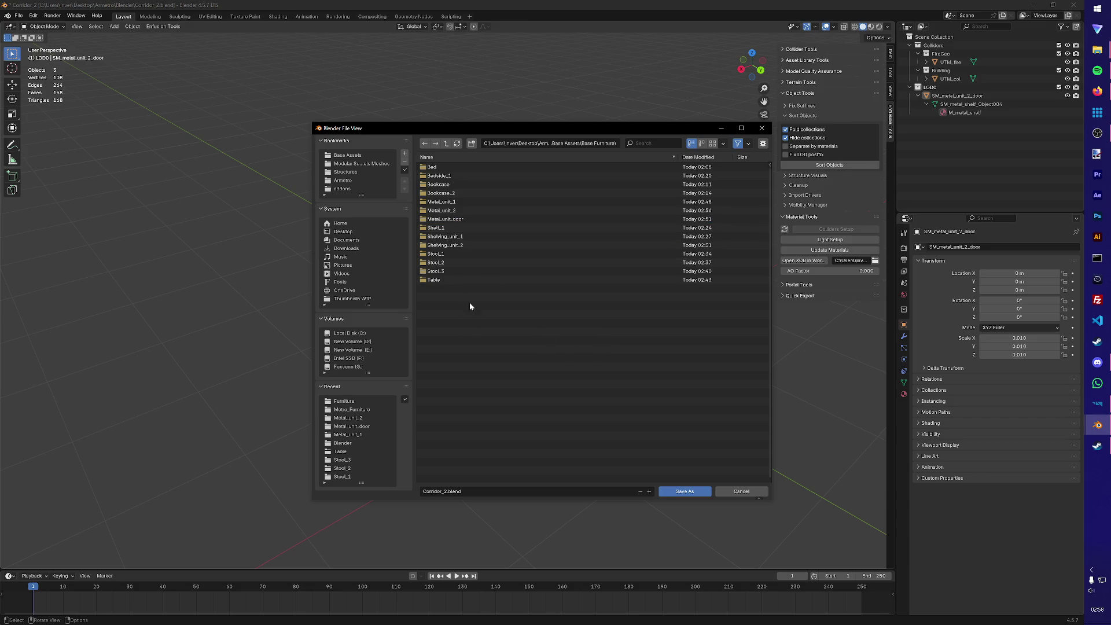
click(471, 143)
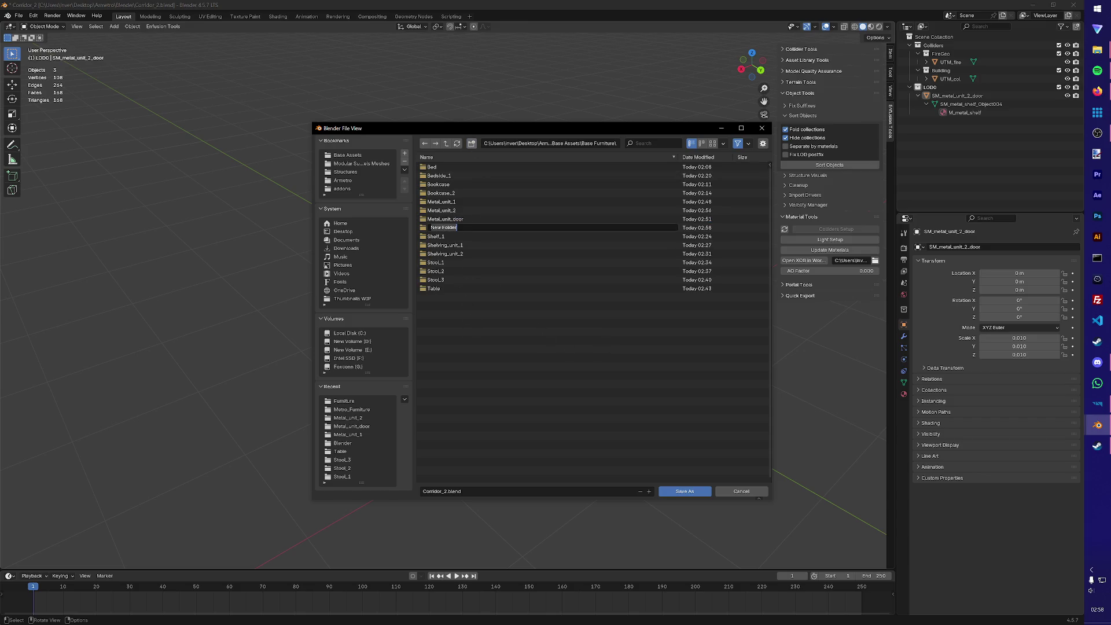
text(Metal_unit_2_dppr)
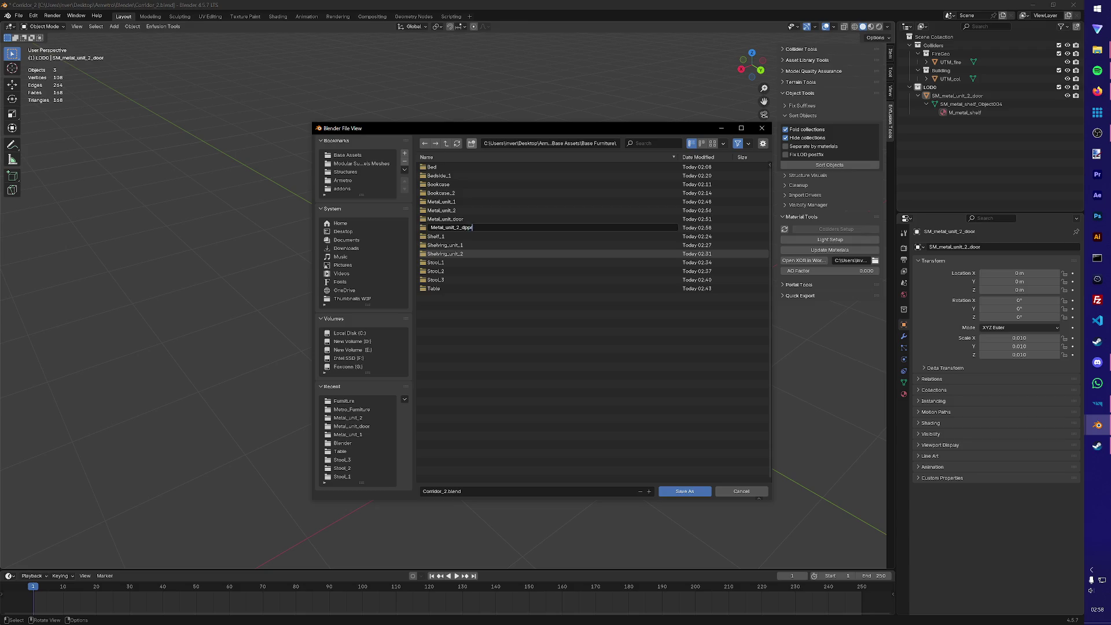
key(Return)
- Rename the misspelled Metal_unit_2_dppr folder to Metal_unit_2_door
click(478, 226)
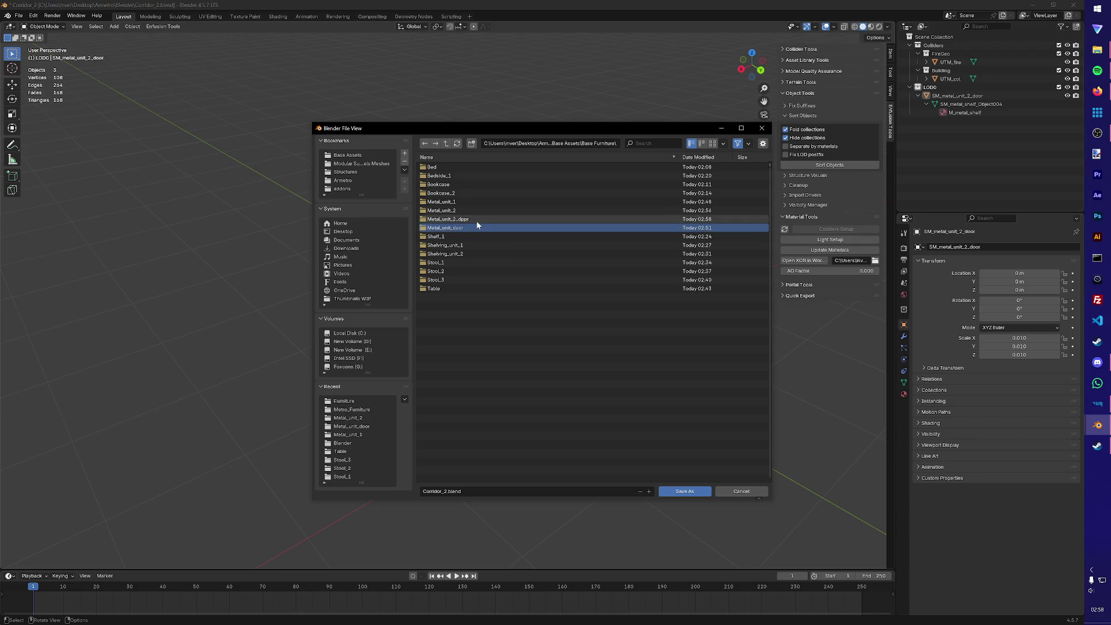
click(477, 221)
click(426, 145)
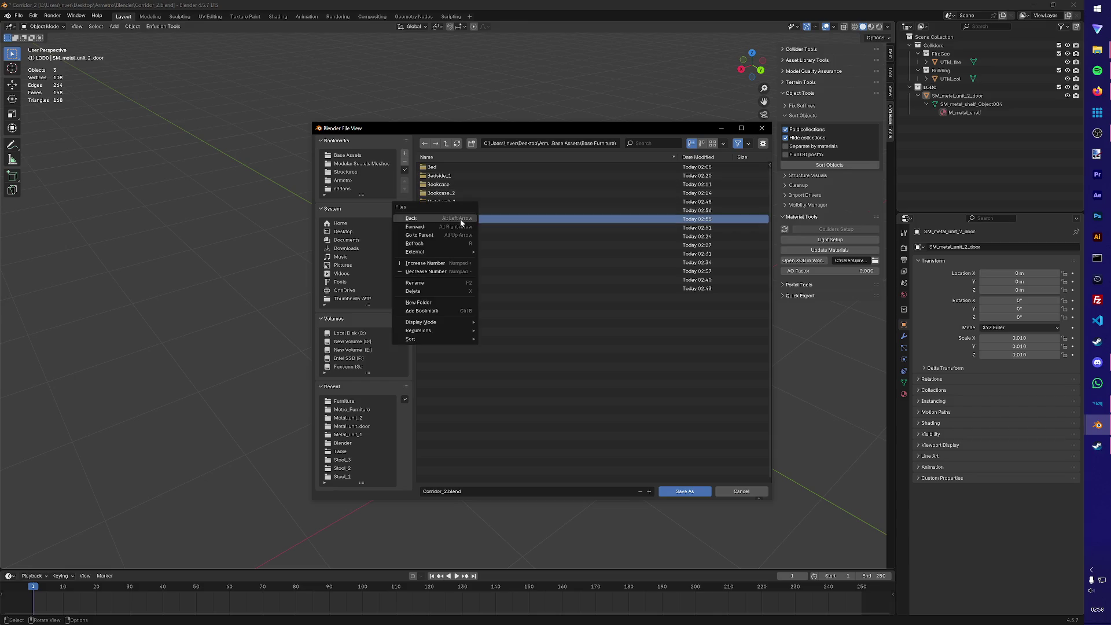
right_click(458, 219)
click(423, 283)
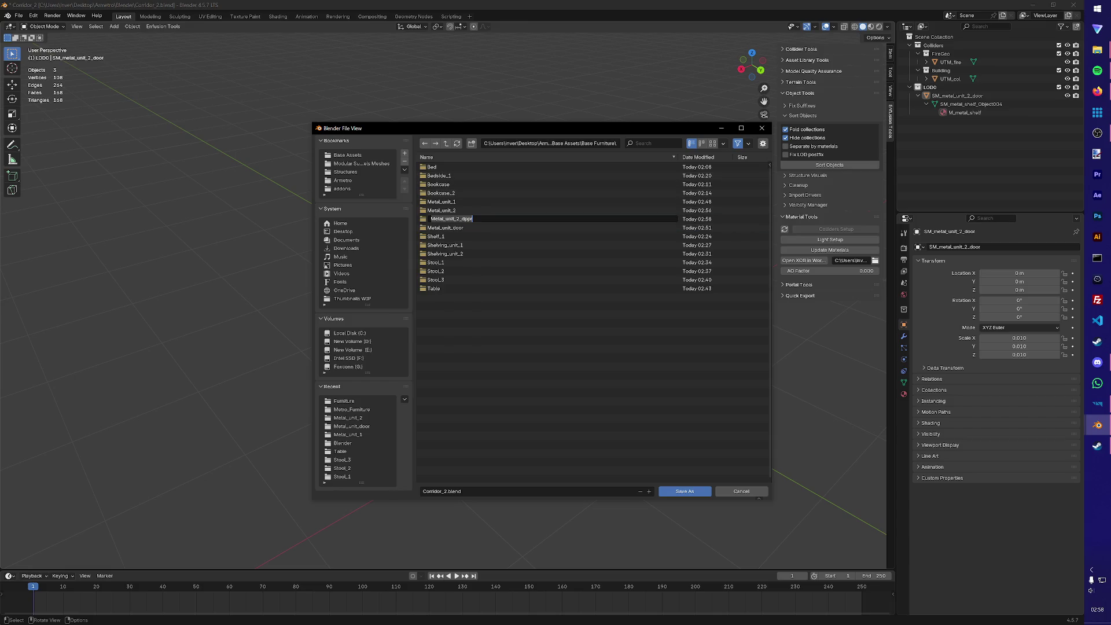
key(End)
text(oor)
key(Return)
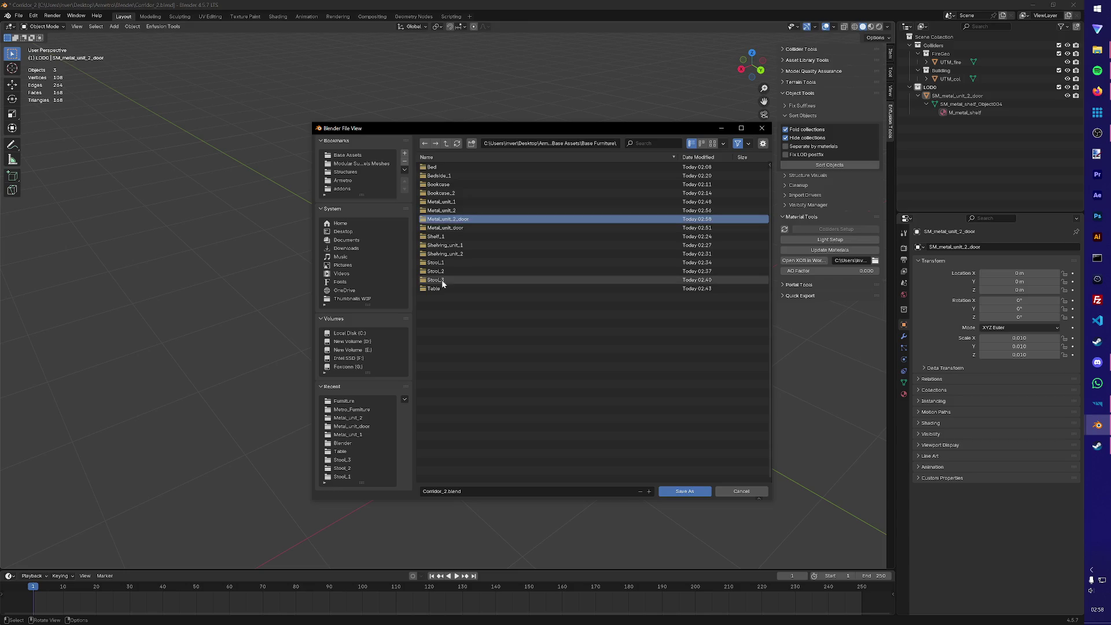
key(Return)
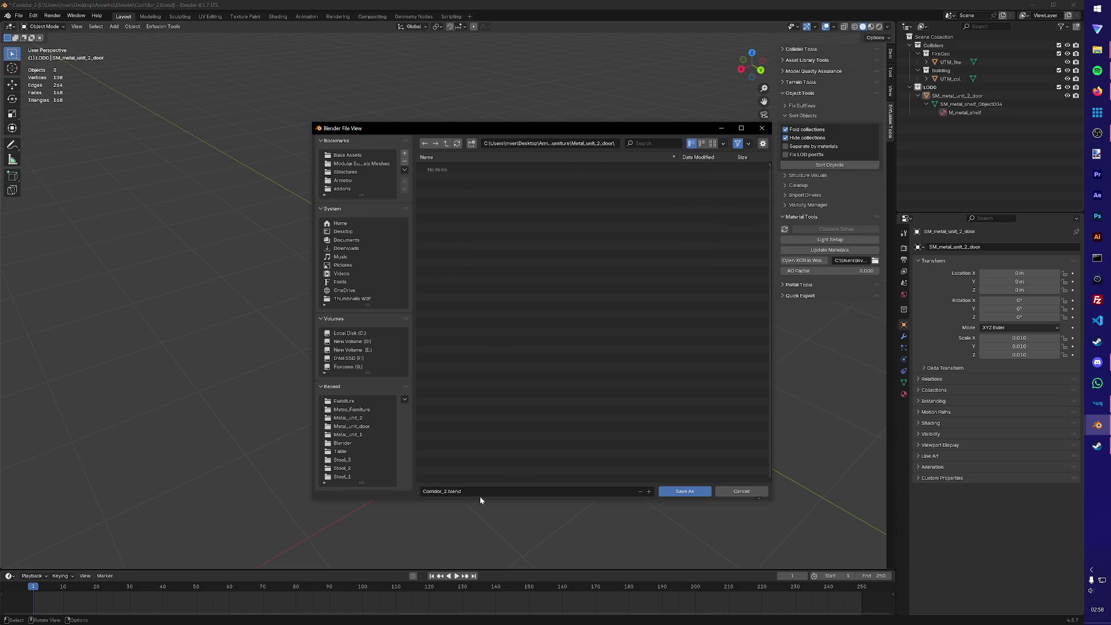
- Save the scene as metal_unit_2_door.blend
text(mea)
text(or)
key(Return)
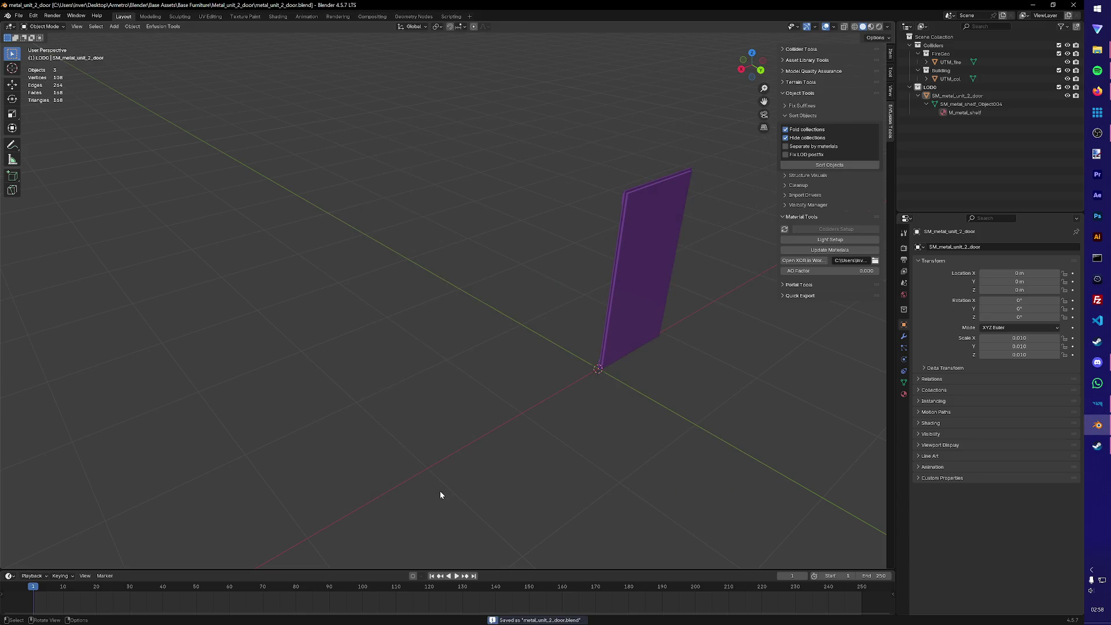
- Export the door via Enfusion Tools as metal_unit_2_door.fbx into Structures > Metro_Furniture
click(163, 26)
mouse_move(168, 45)
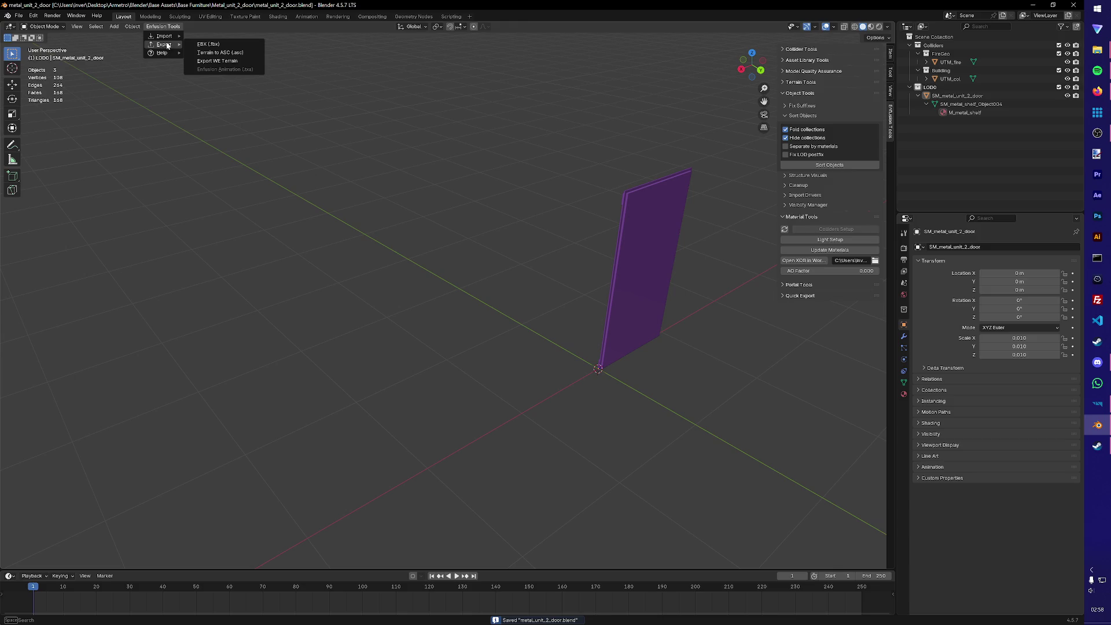
click(211, 62)
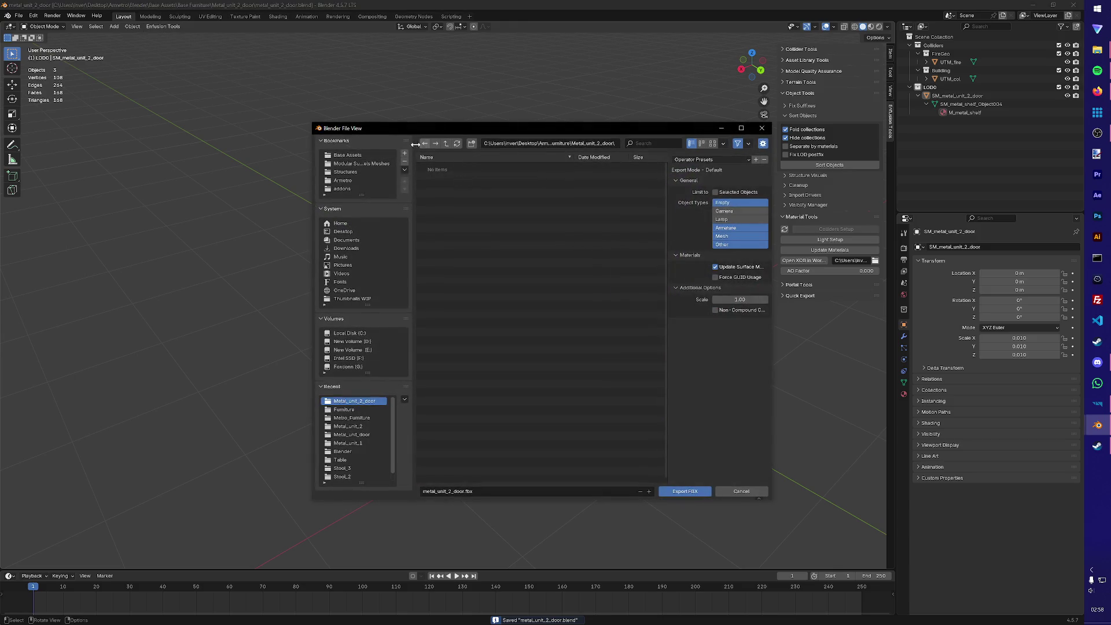
click(357, 172)
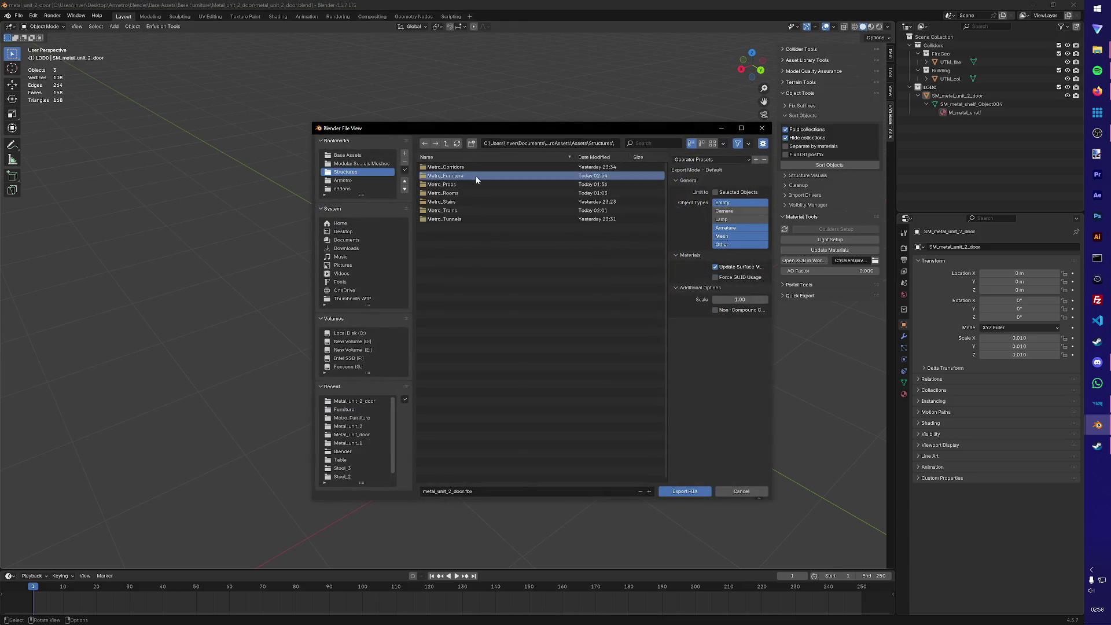
double_click(476, 176)
click(684, 490)
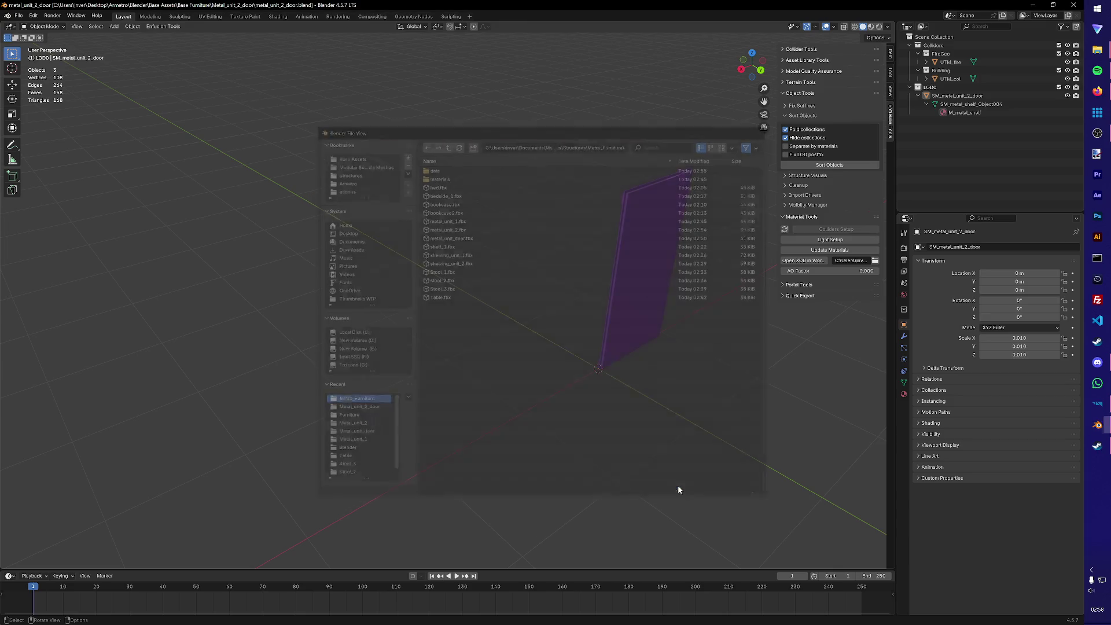
click(1097, 403)
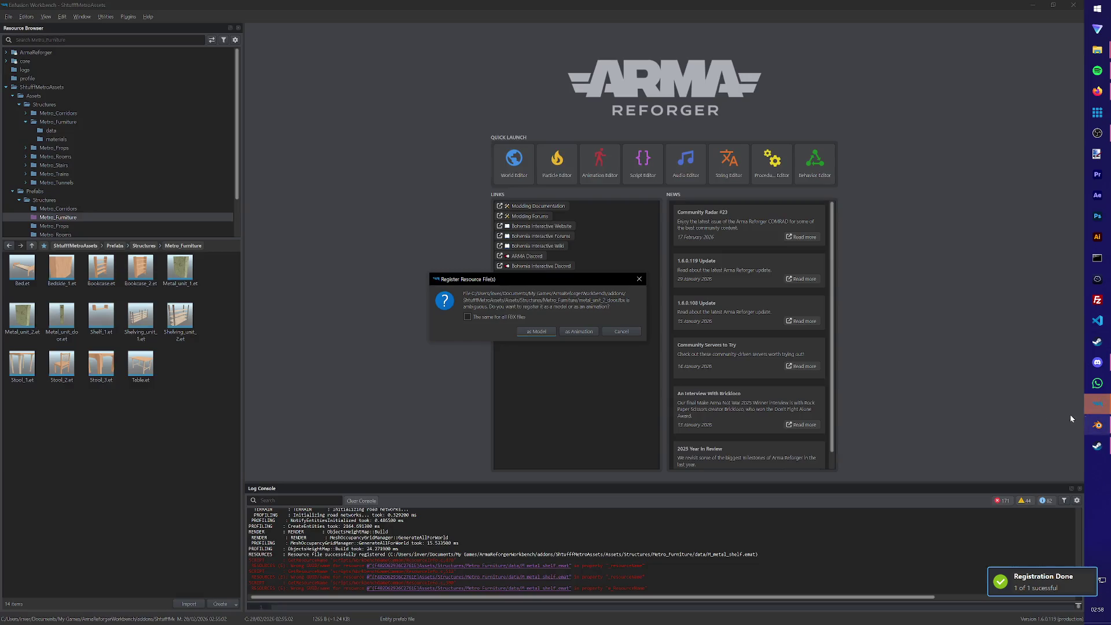
- Duplicate the Metal_unit_door prefab as Metal_unit_door_2
click(550, 331)
right_click(60, 318)
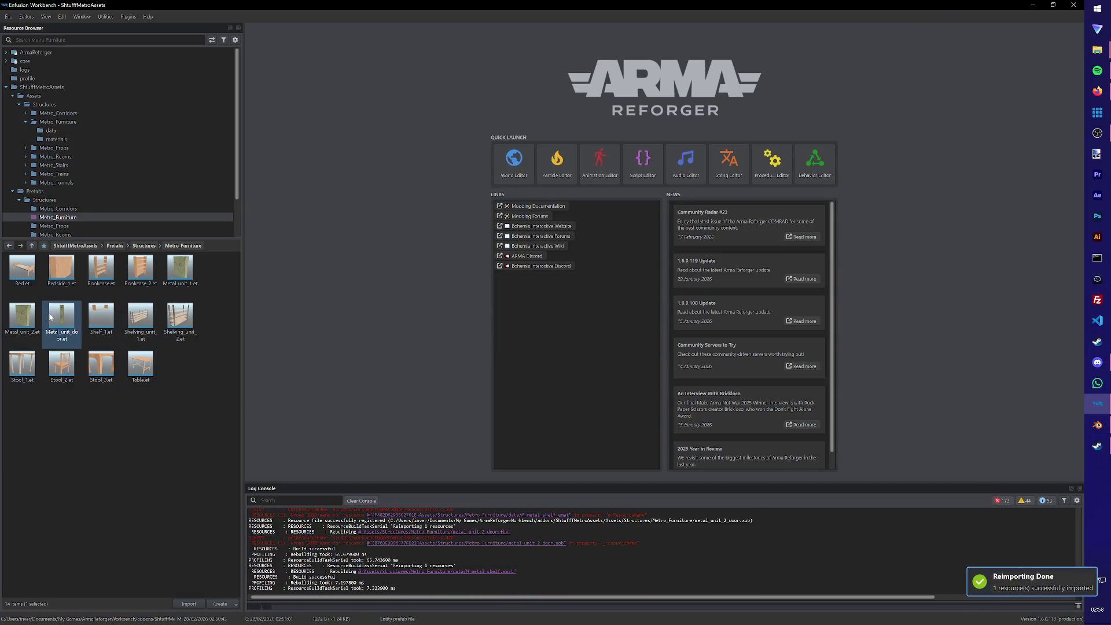
click(87, 408)
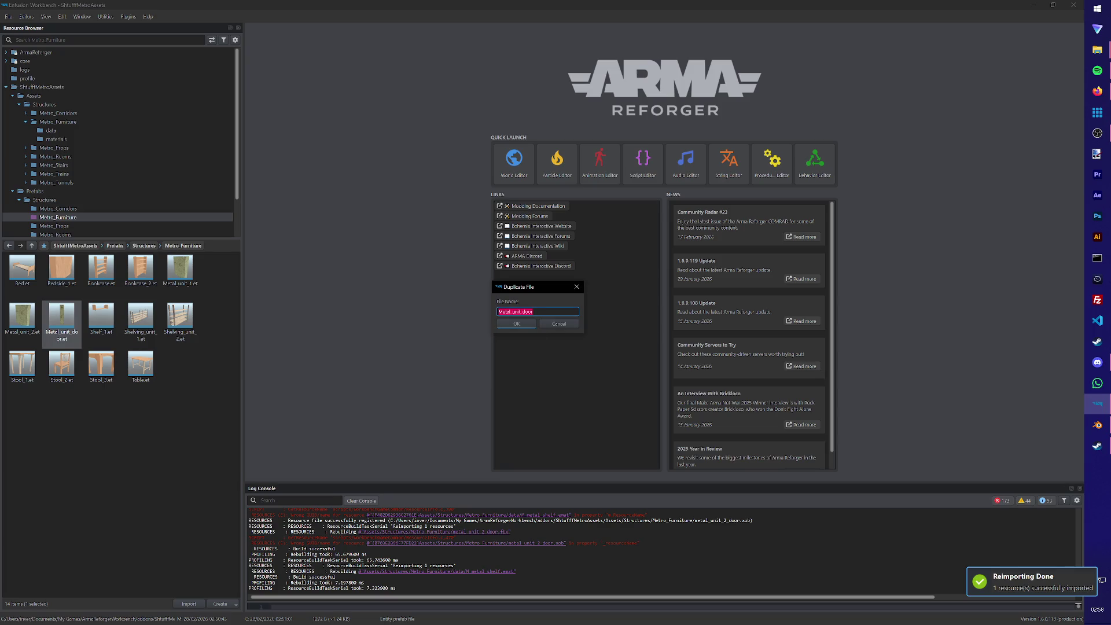
click(533, 312)
key(Left)
key(Left)
key(Left)
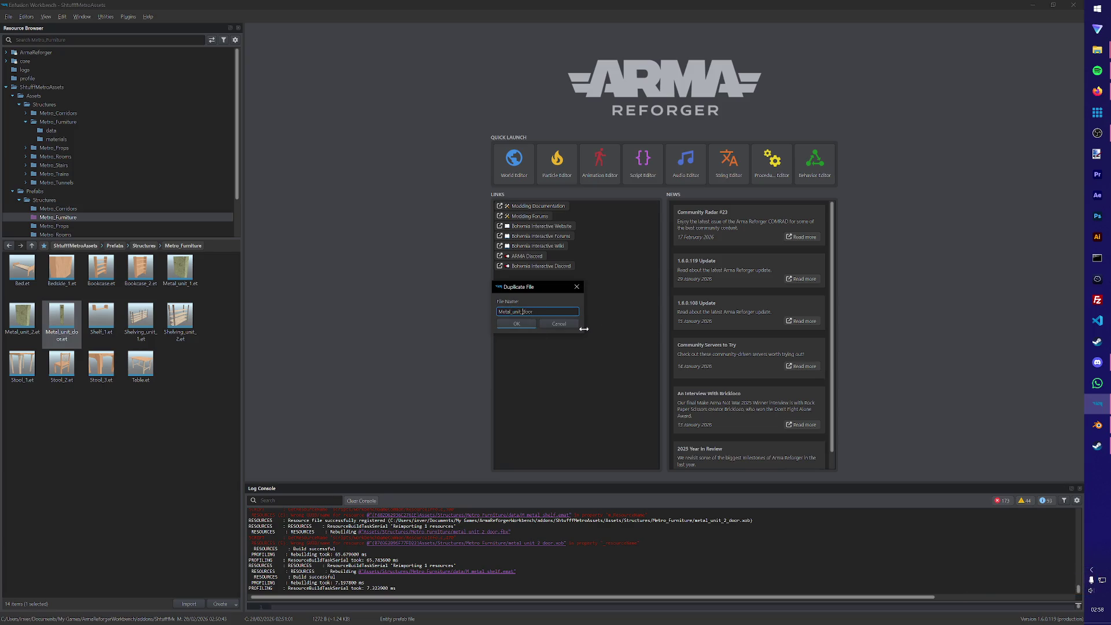
text(2)
key(Return)
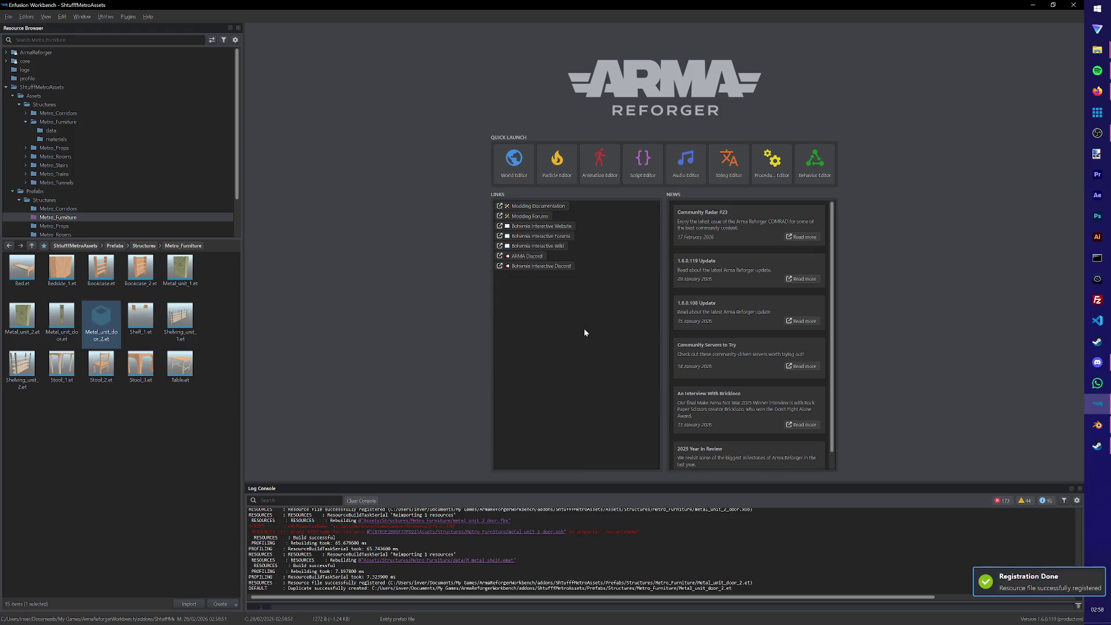
- Open Metal_unit_door_2 and set its MeshObject to metal_unit_2_door.xob, framing the new mesh
double_click(101, 317)
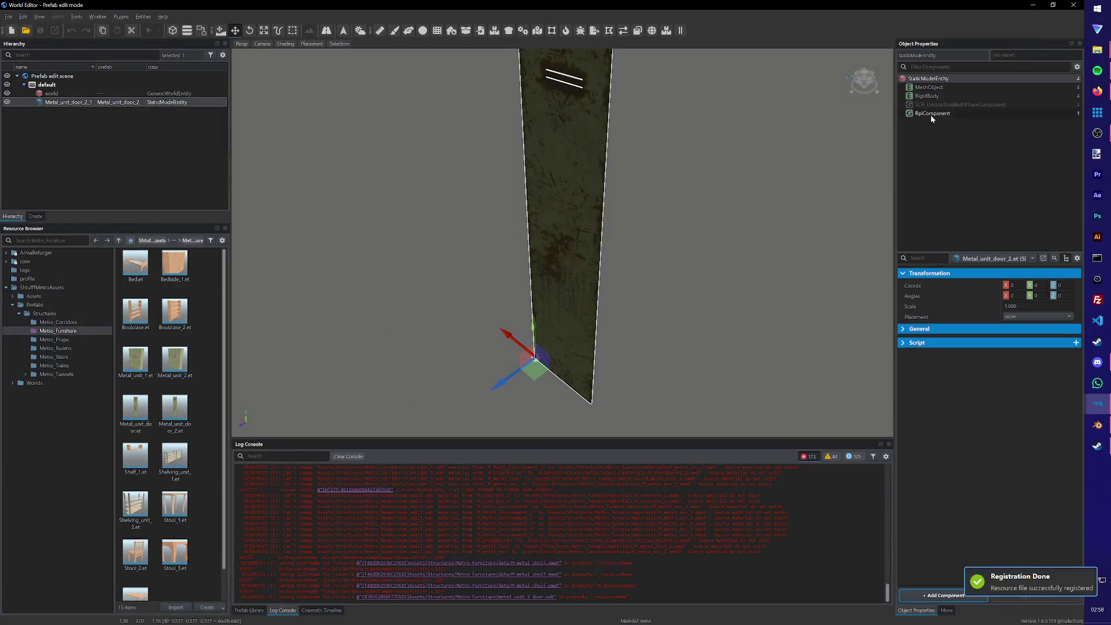
click(1039, 296)
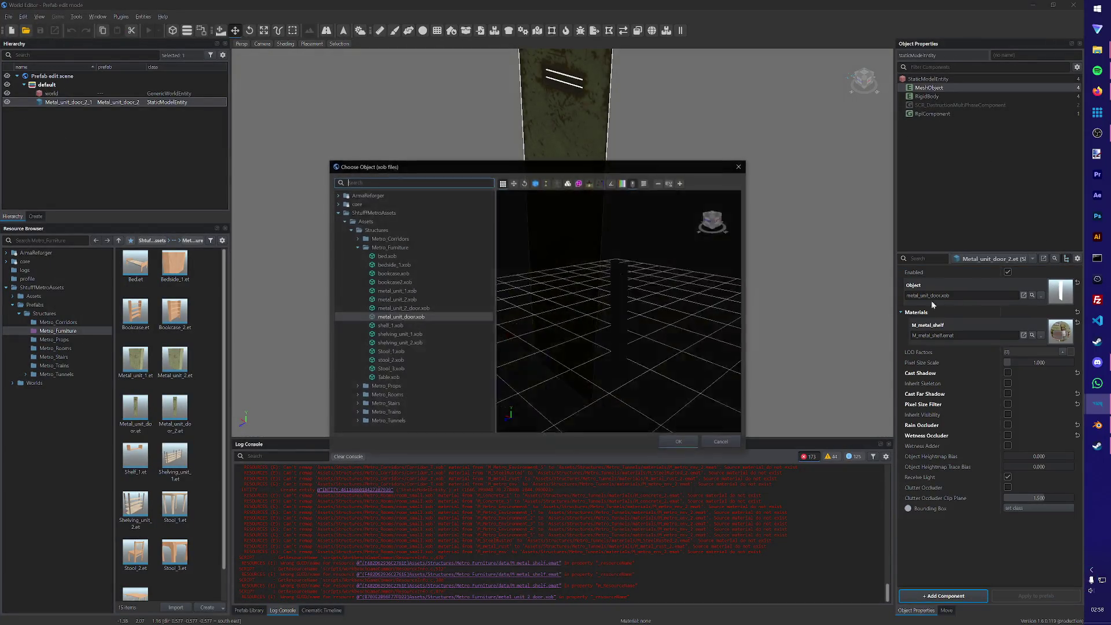
click(413, 309)
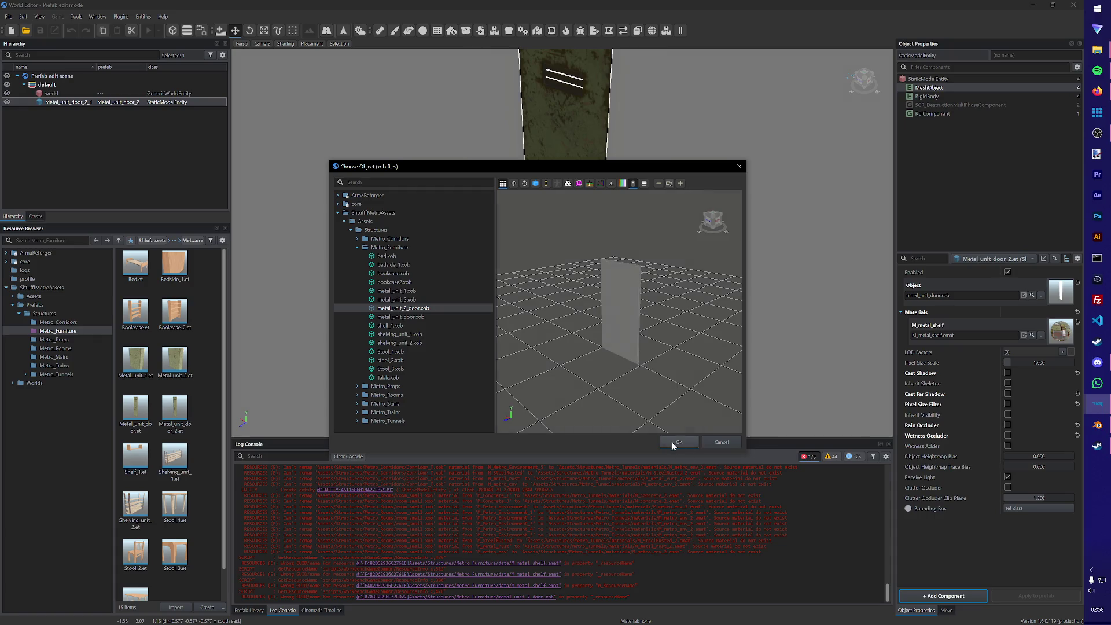
double_click(413, 311)
key(f)
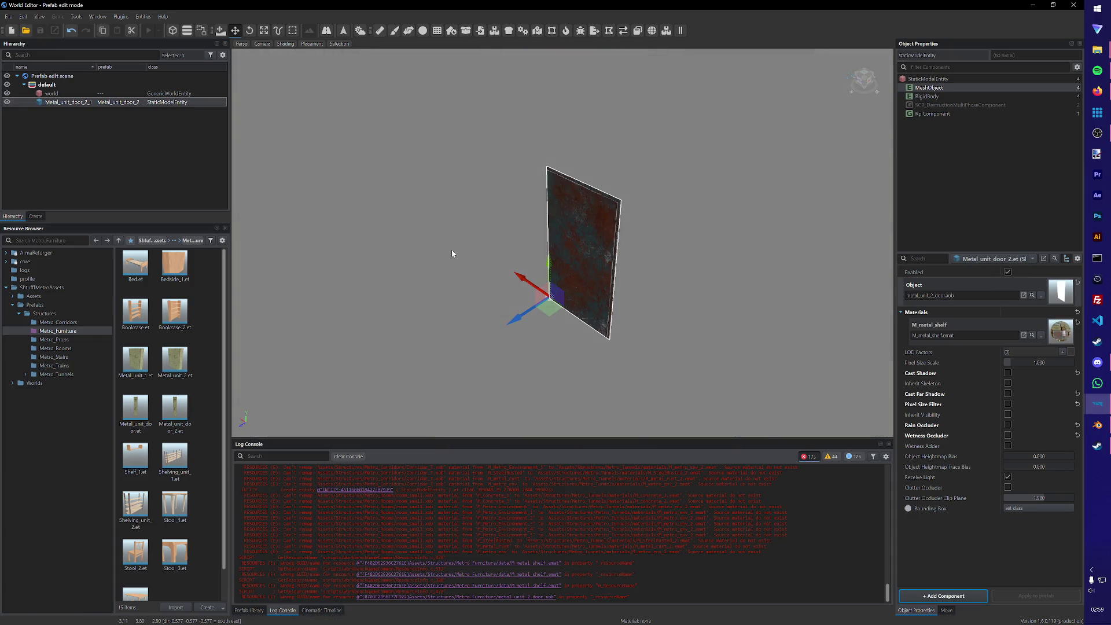
- Load the Test world, place the Metal_unit_door_2 prefab, and play-test it
click(9, 16)
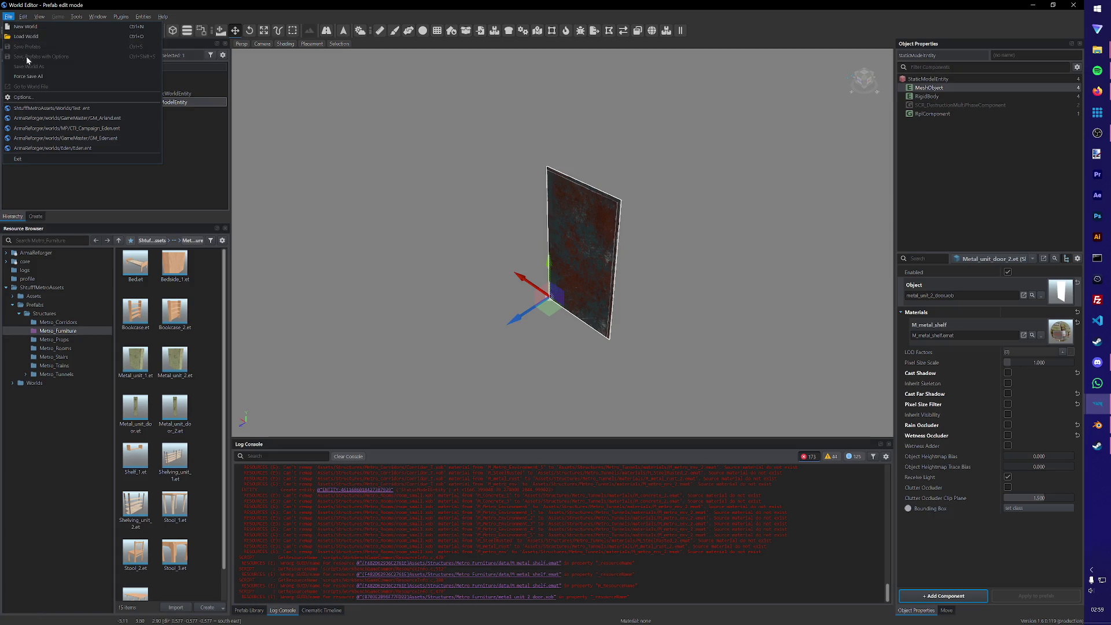
click(58, 113)
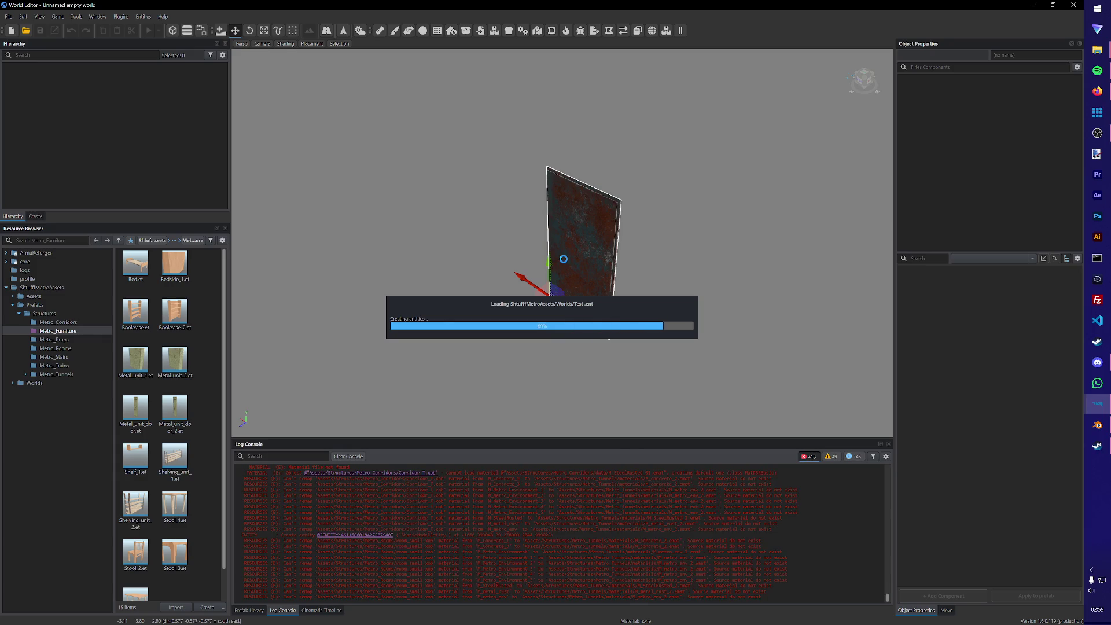
scroll(518, 353, up, 5)
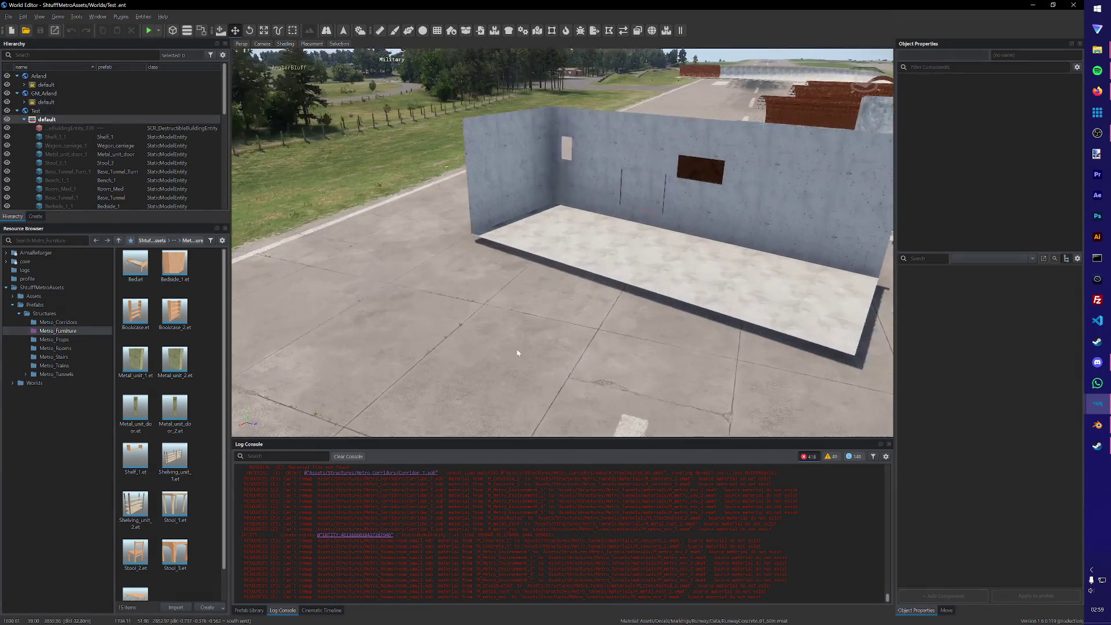
drag(174, 407, 504, 394)
scroll(544, 388, up, 5)
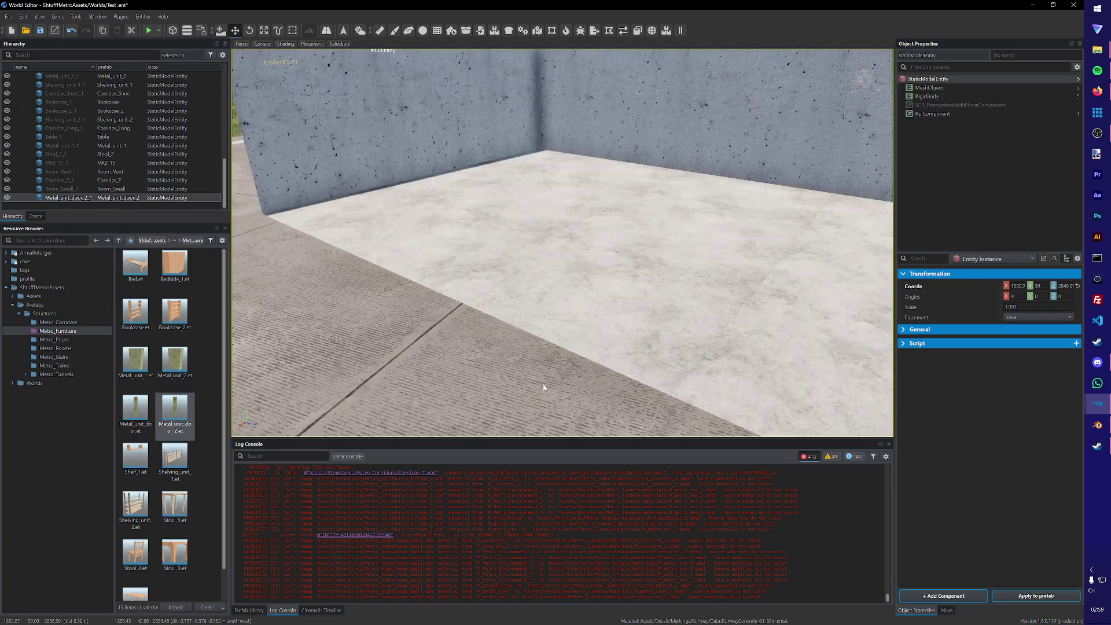
scroll(544, 387, up, 3)
click(151, 31)
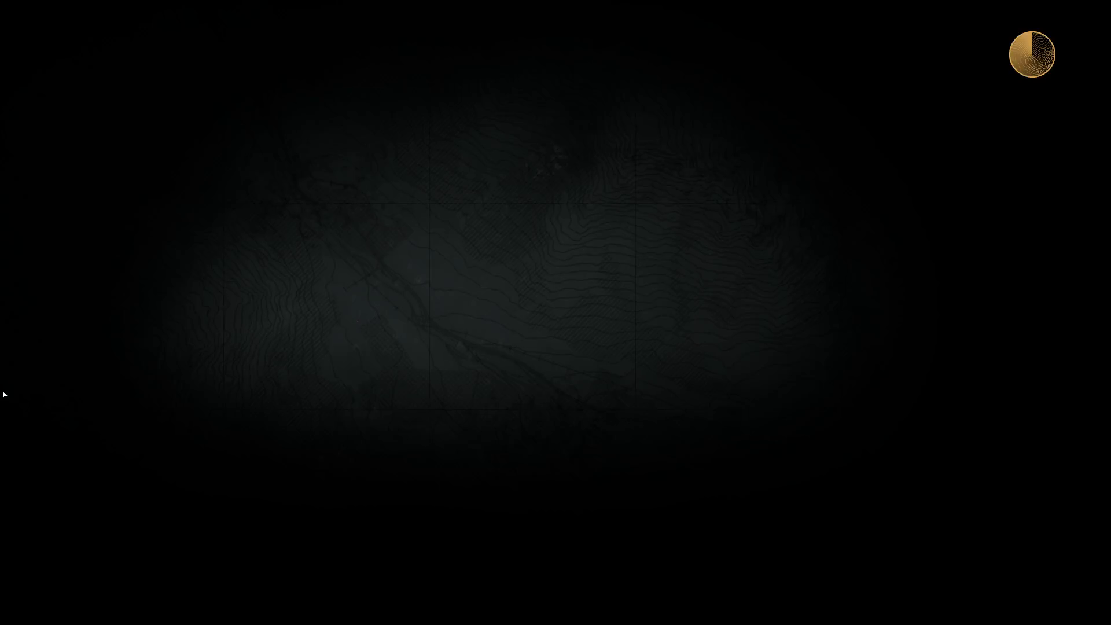
key(w)
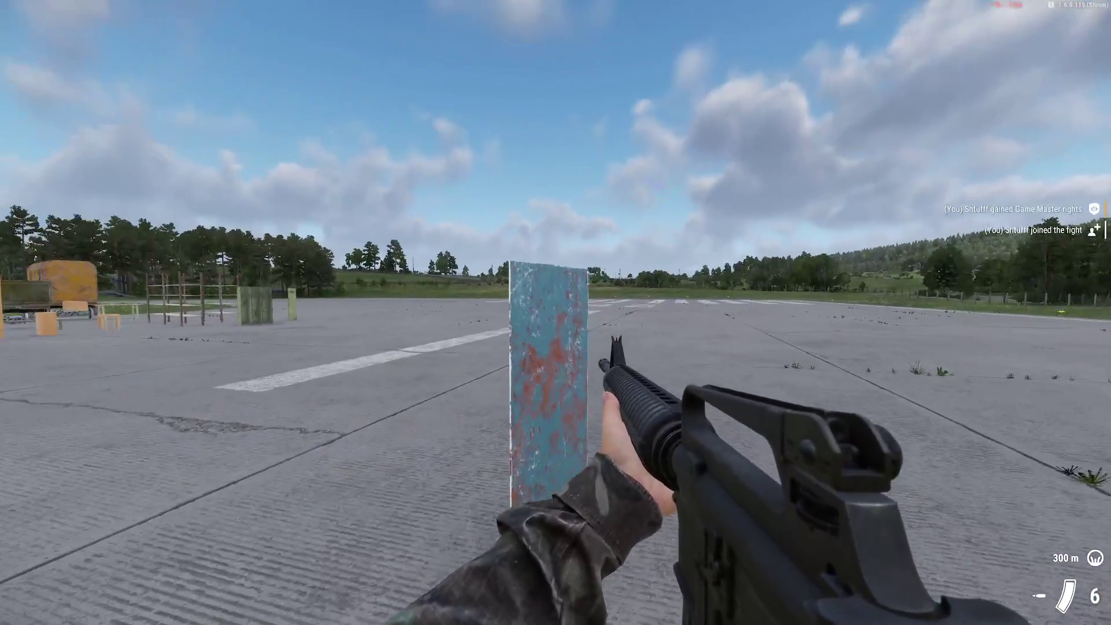
key(Escape)
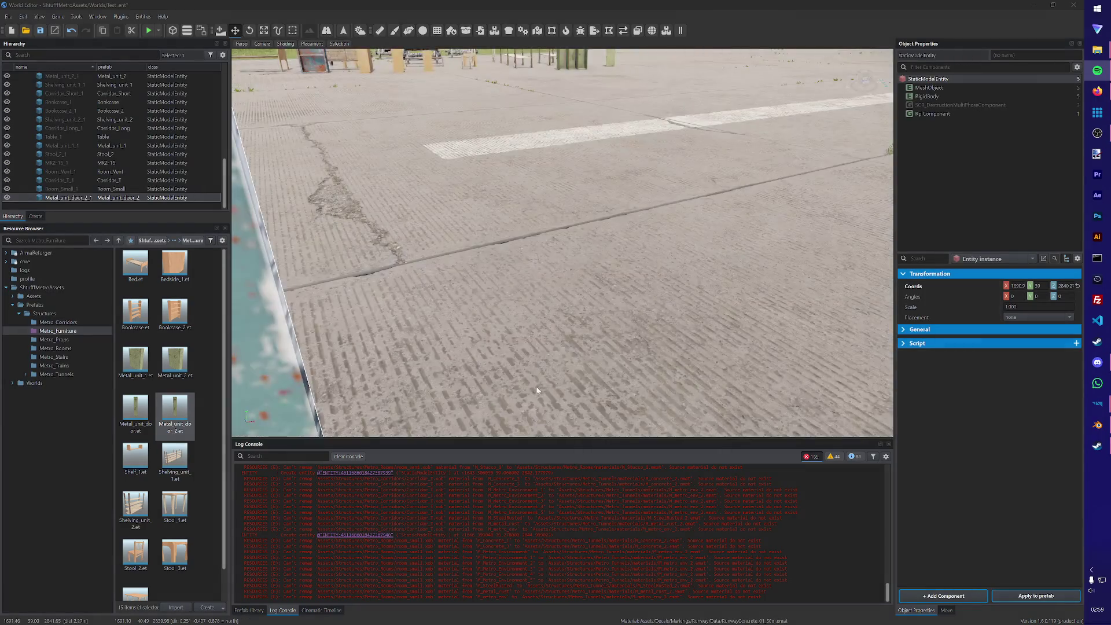
- Move the door beside the other furniture pieces and save the Test world
mouse_move(552, 283)
mouse_down()
mouse_move(573, 173)
mouse_move(597, 154)
mouse_up()
key(f)
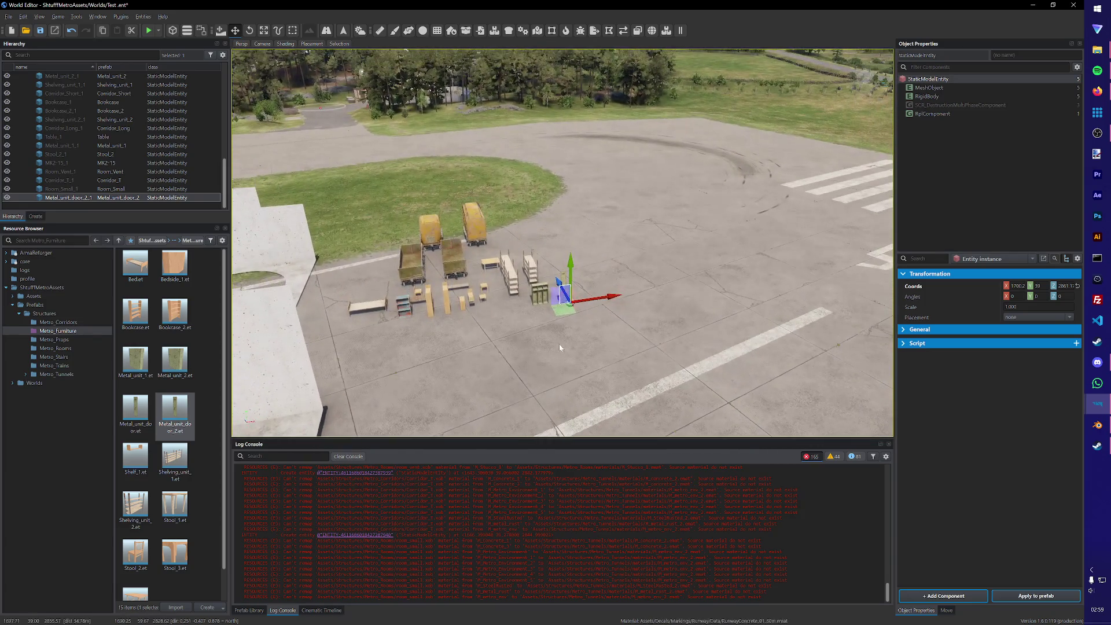
drag(572, 311, 421, 323)
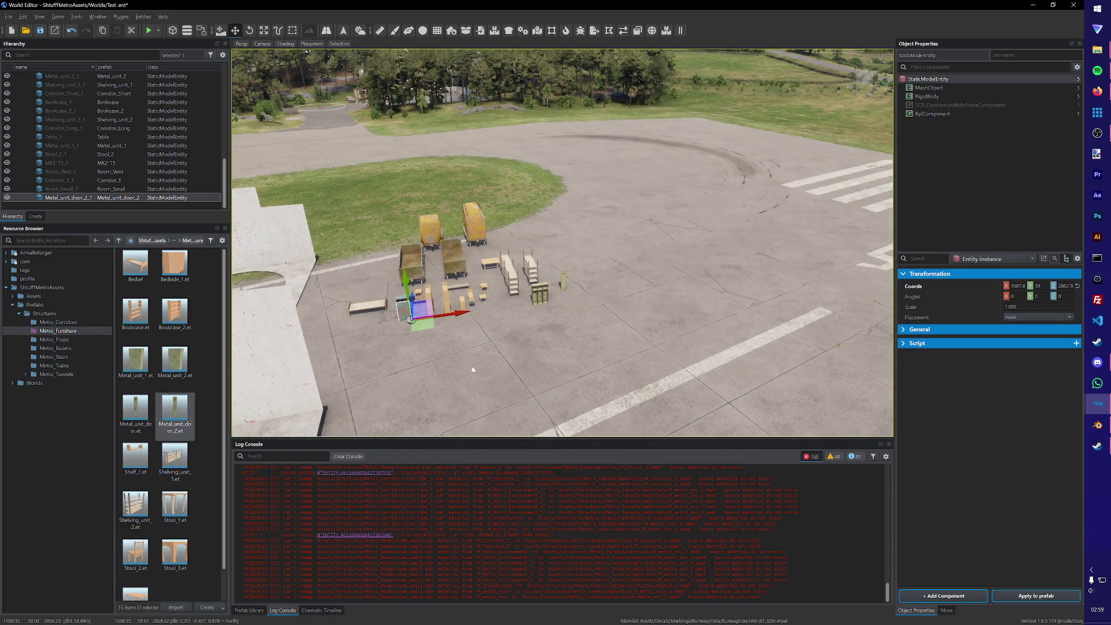
key(ctrl+s)
click(1073, 5)
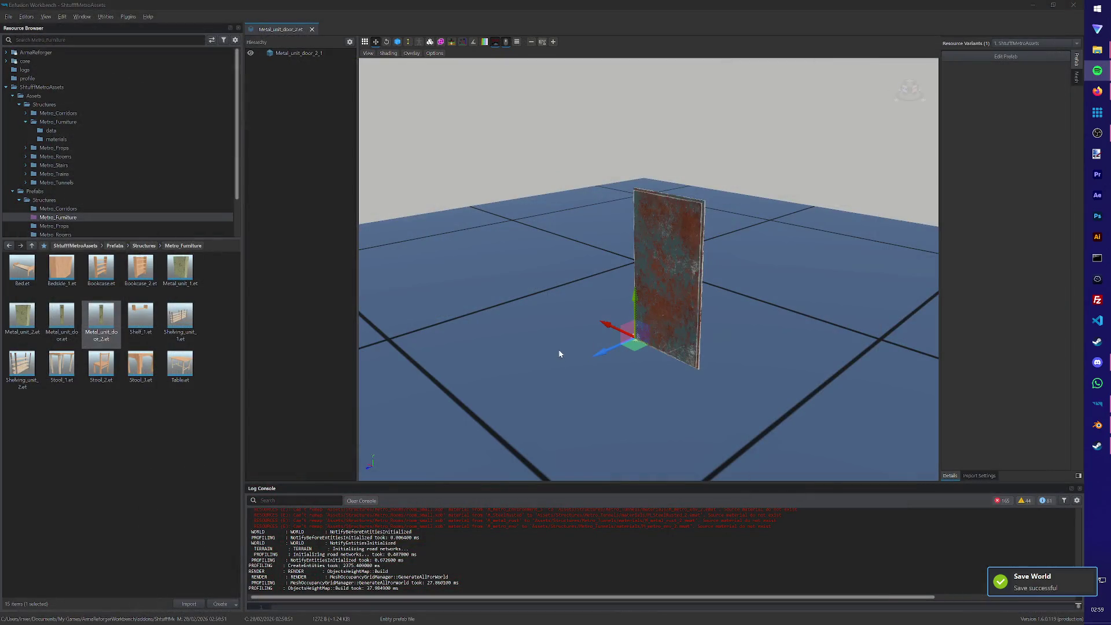
- Browse the Metro_Furniture data folder's textures, then return to the door model in Blender
click(132, 436)
click(52, 130)
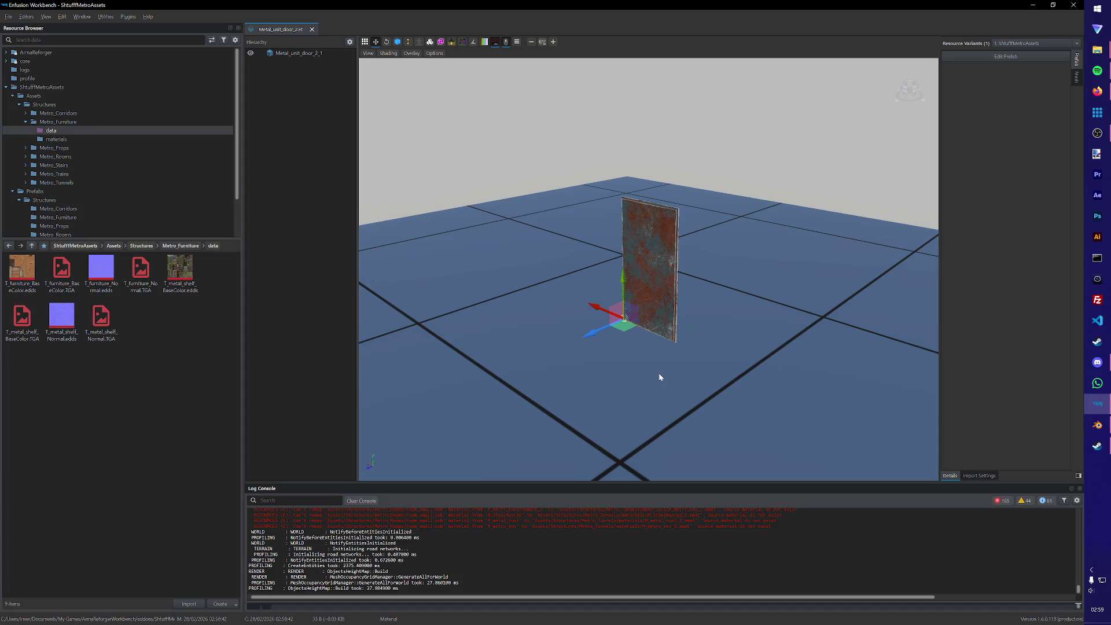
click(1097, 425)
middle_drag(630, 353, 636, 342)
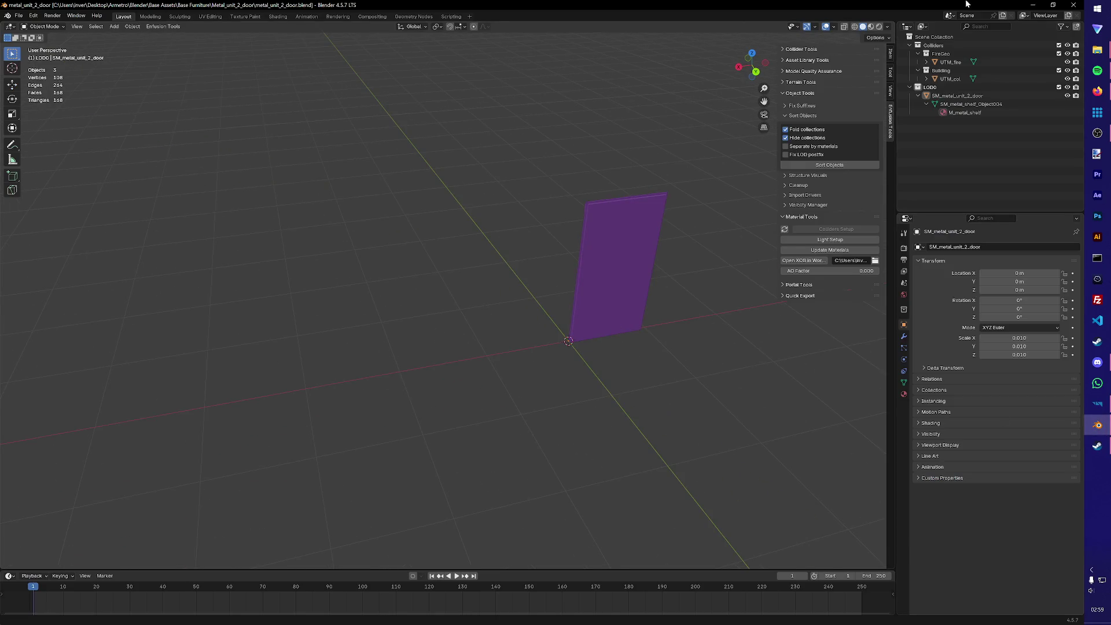
- Open Corridor_2.blend from the project folder and delete its existing objects
key(alt+Tab)
click(1104, 57)
click(1029, 59)
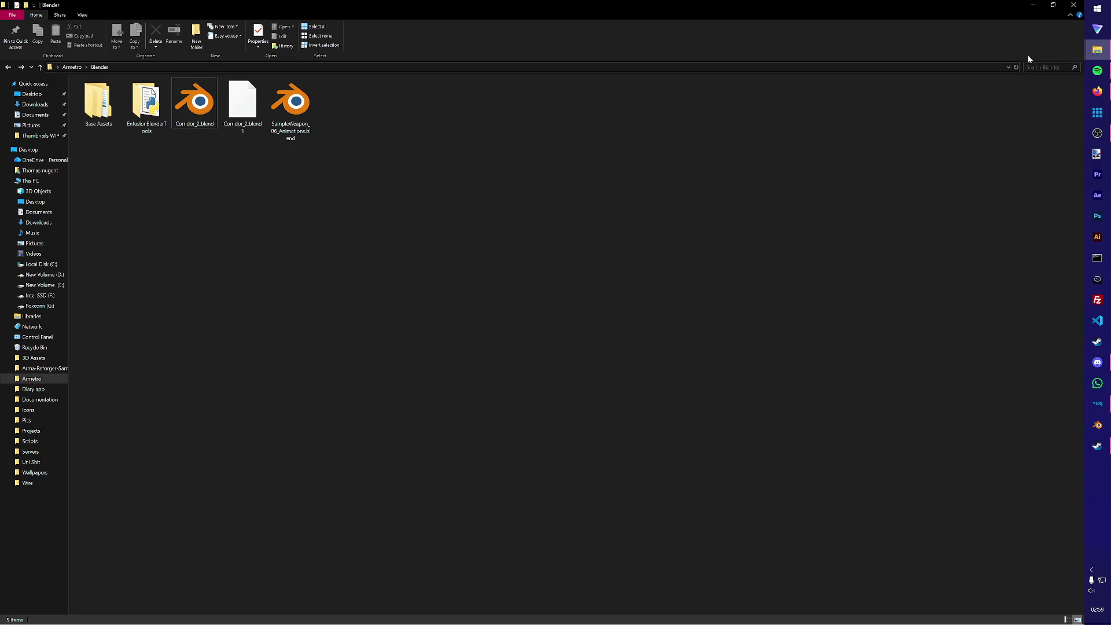
double_click(194, 101)
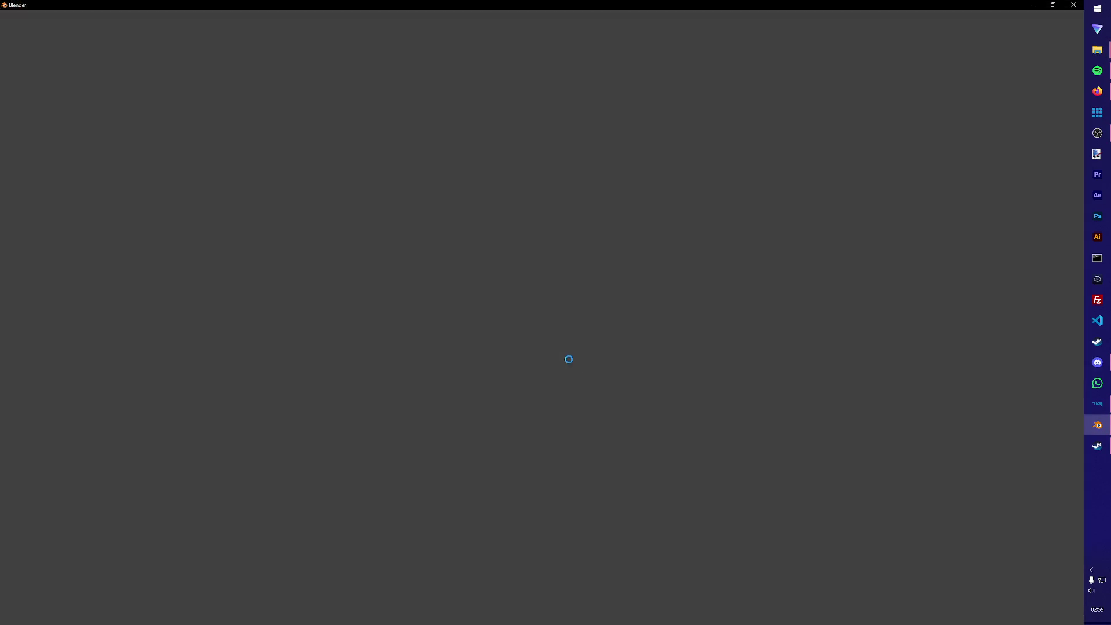
key(Delete)
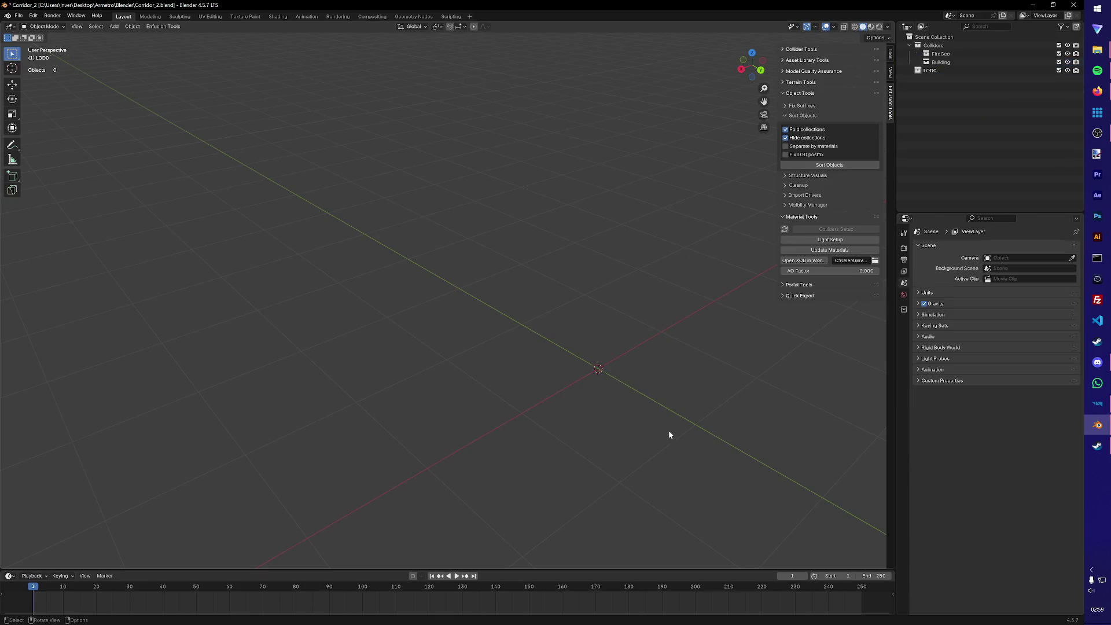
- Import SM_metal_shelf_5.FBX from the Subway Tunnels Furniture meshes folder
click(13, 16)
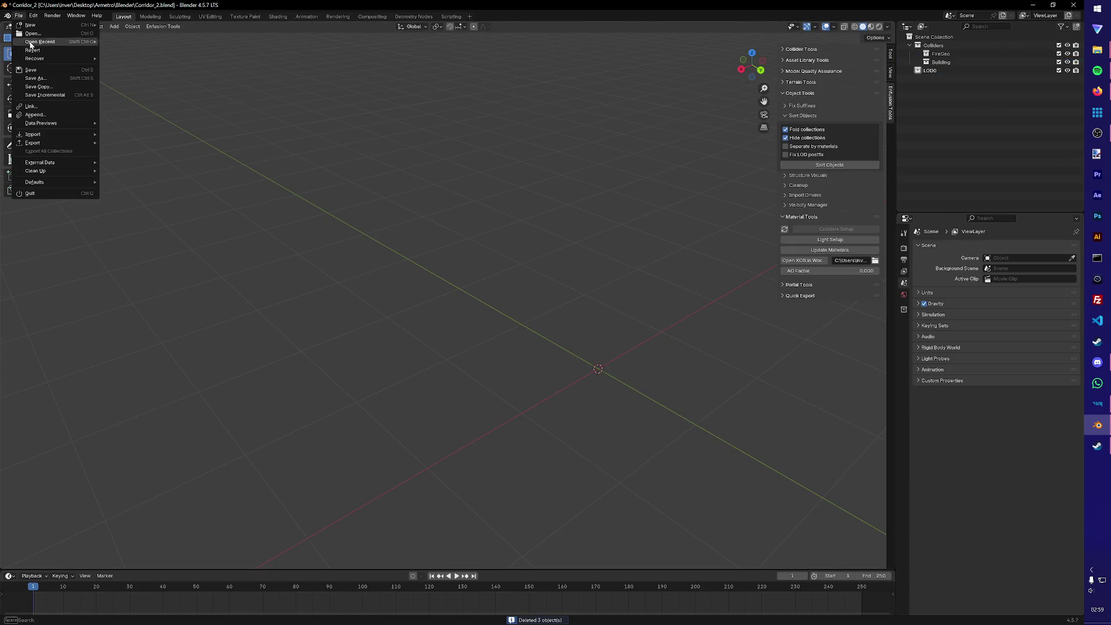
mouse_move(45, 136)
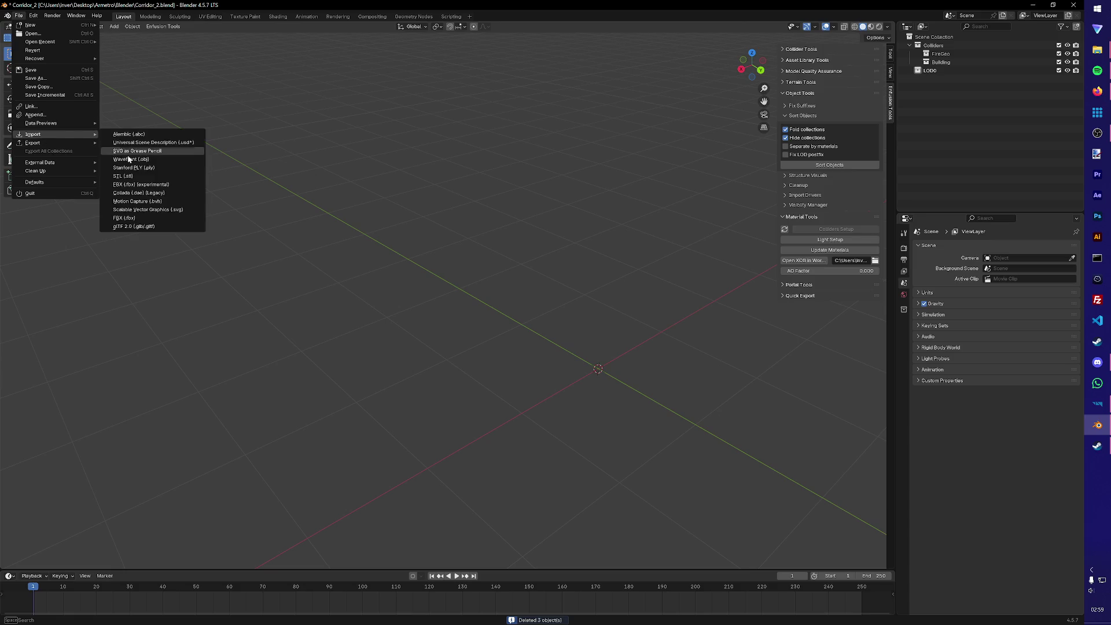
click(132, 184)
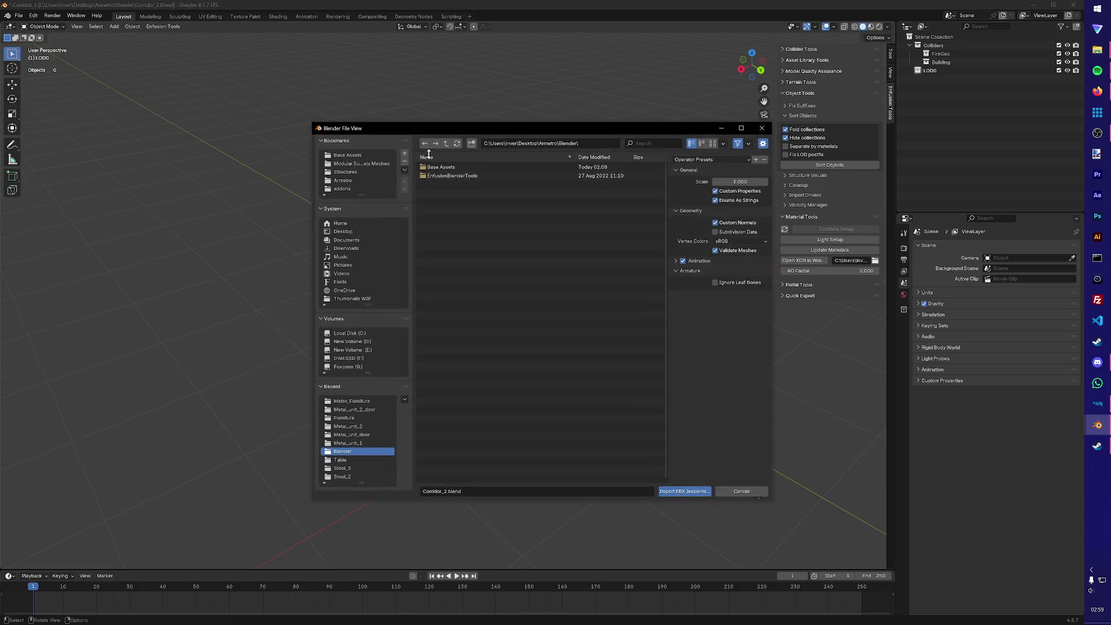
click(360, 164)
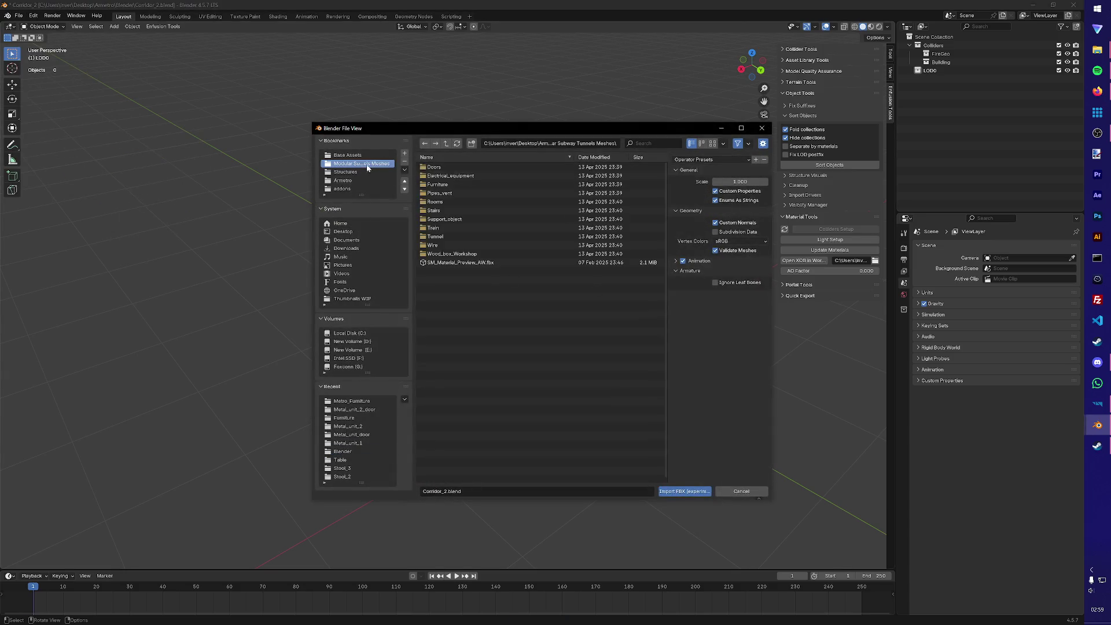
double_click(464, 184)
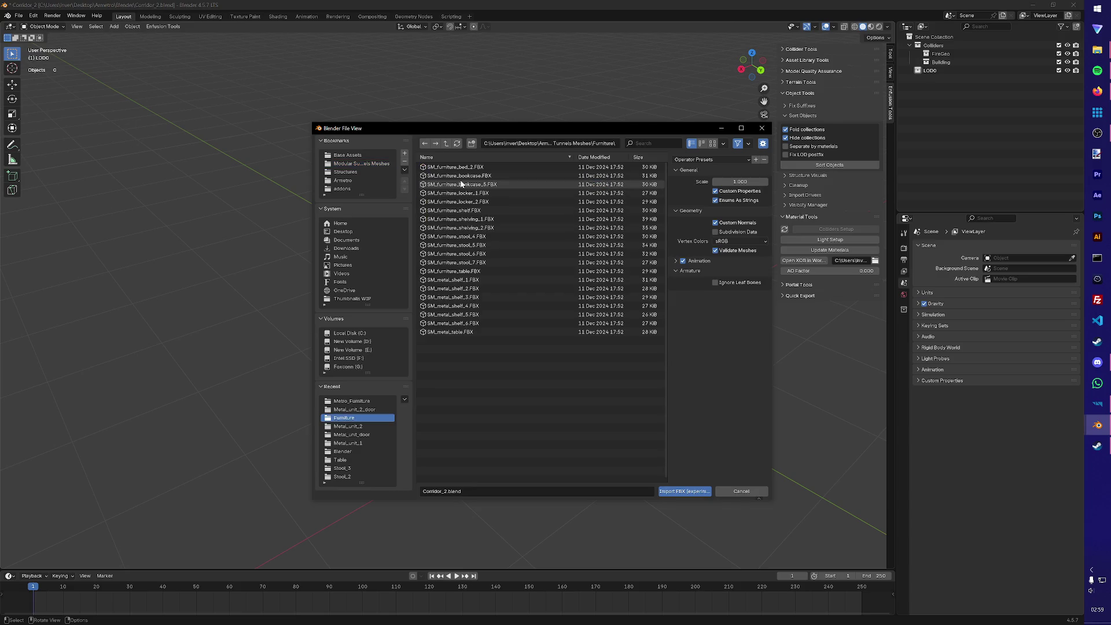
double_click(481, 314)
- Select the imported shelf and begin renaming it in the outliner, starting with 'S'
mouse_move(580, 371)
middle_down()
mouse_move(493, 332)
mouse_move(405, 332)
middle_up()
click(599, 382)
click(685, 398)
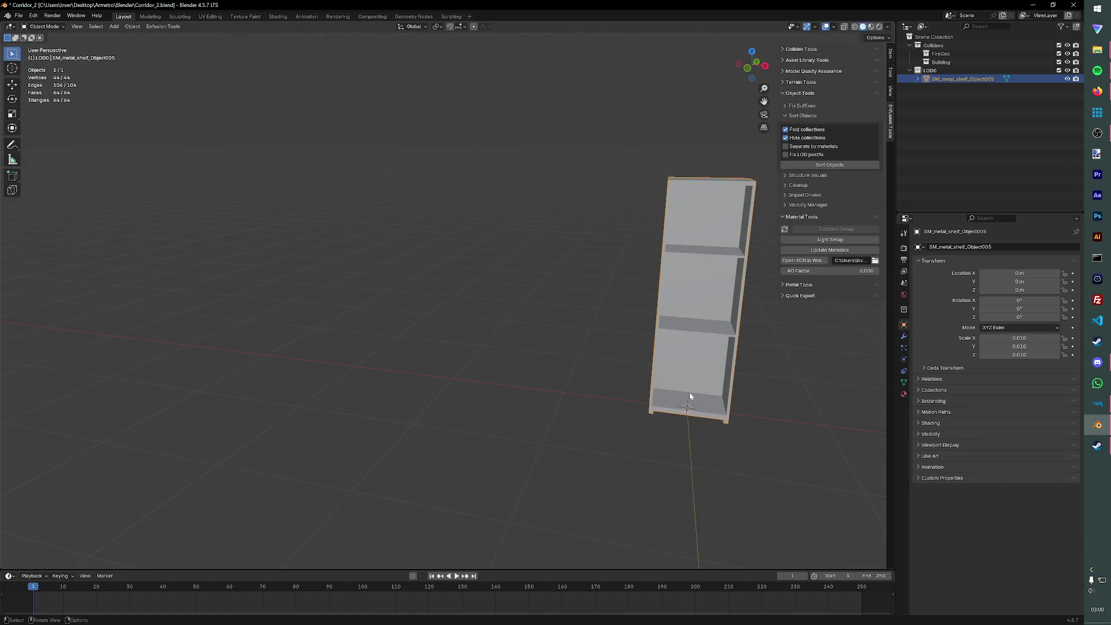
double_click(972, 81)
text(SM_metal_unit_3)
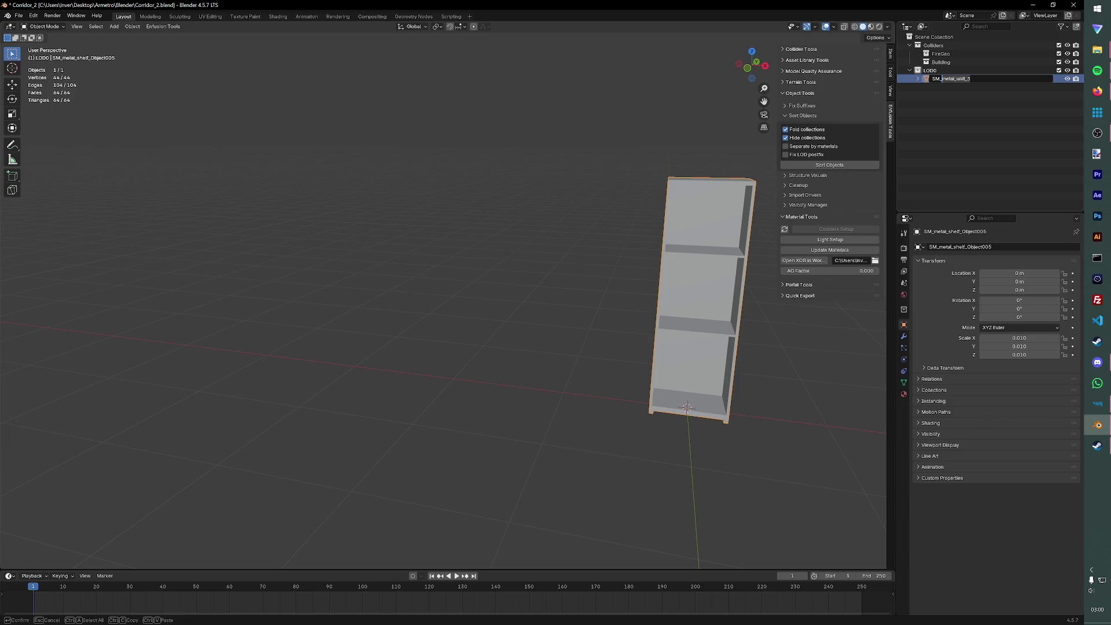
- Confirm the object name SM_metal_unit_3 and expand it in the Outliner
key(Return)
click(918, 79)
click(923, 87)
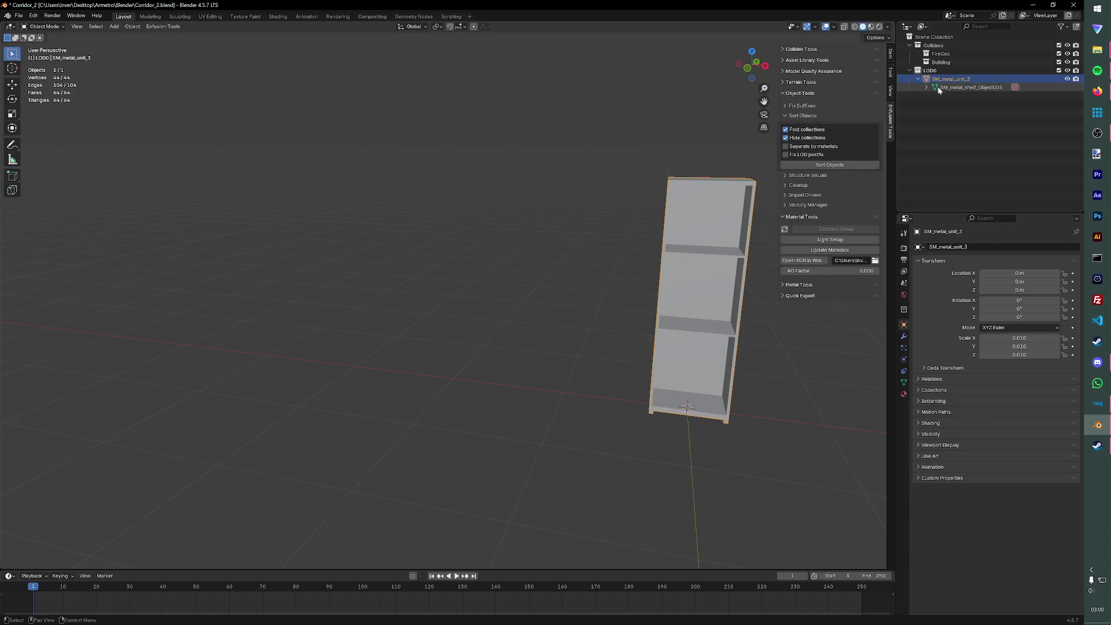
click(924, 83)
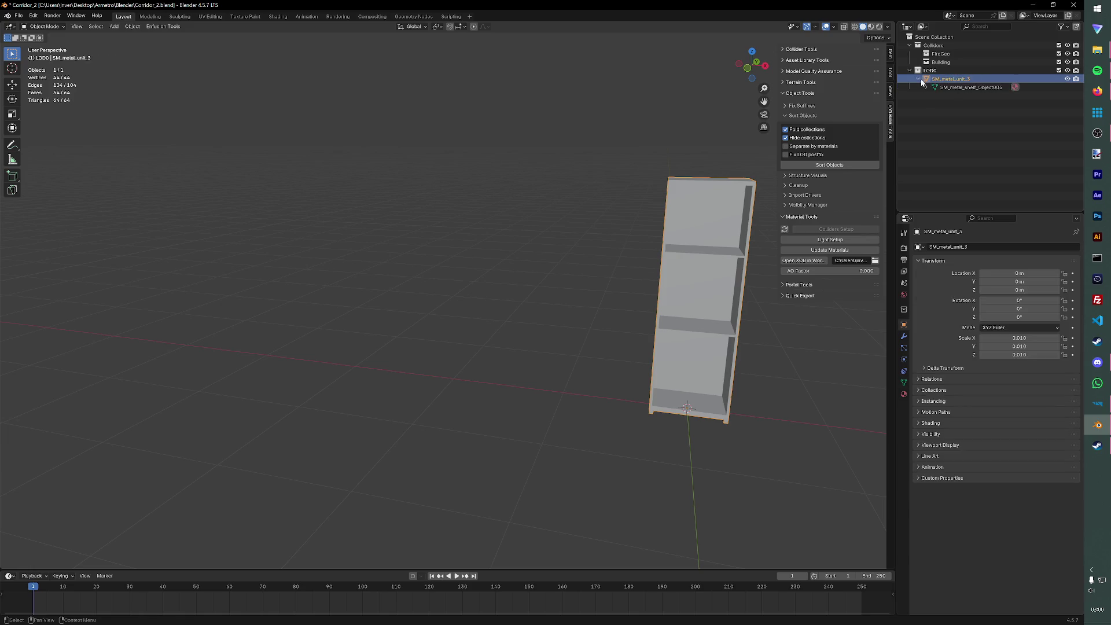
- Rename material M_metal_shelf.002 to M_metal_shelf, save Corridor_2.blend, and reselect the shelf
click(924, 87)
click(938, 95)
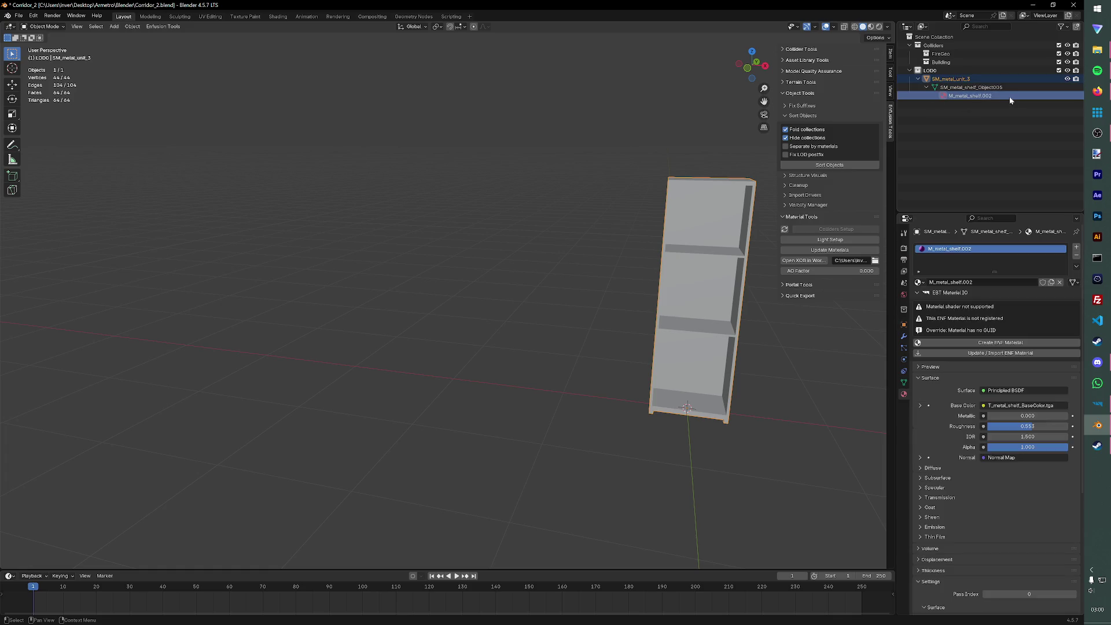
double_click(991, 94)
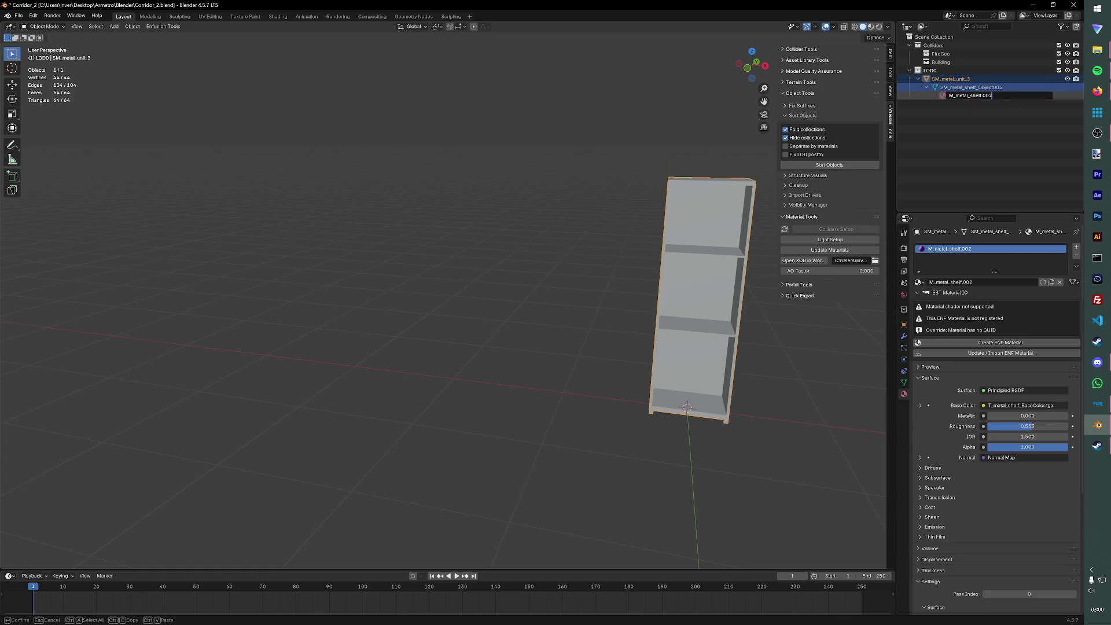
key(Return)
key(ctrl+s)
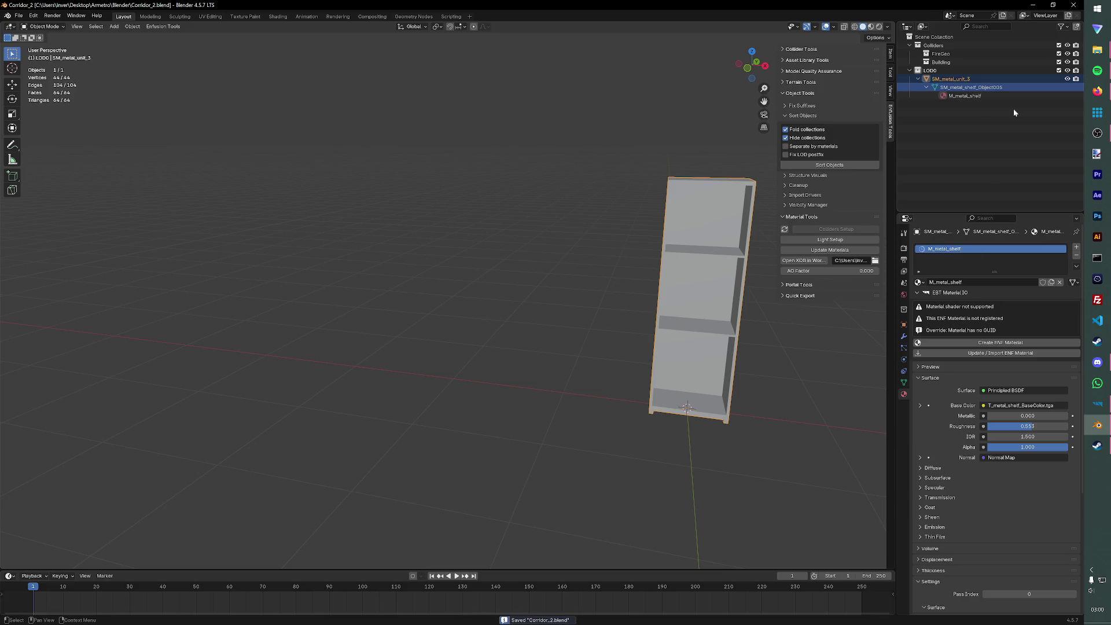
click(783, 383)
click(706, 360)
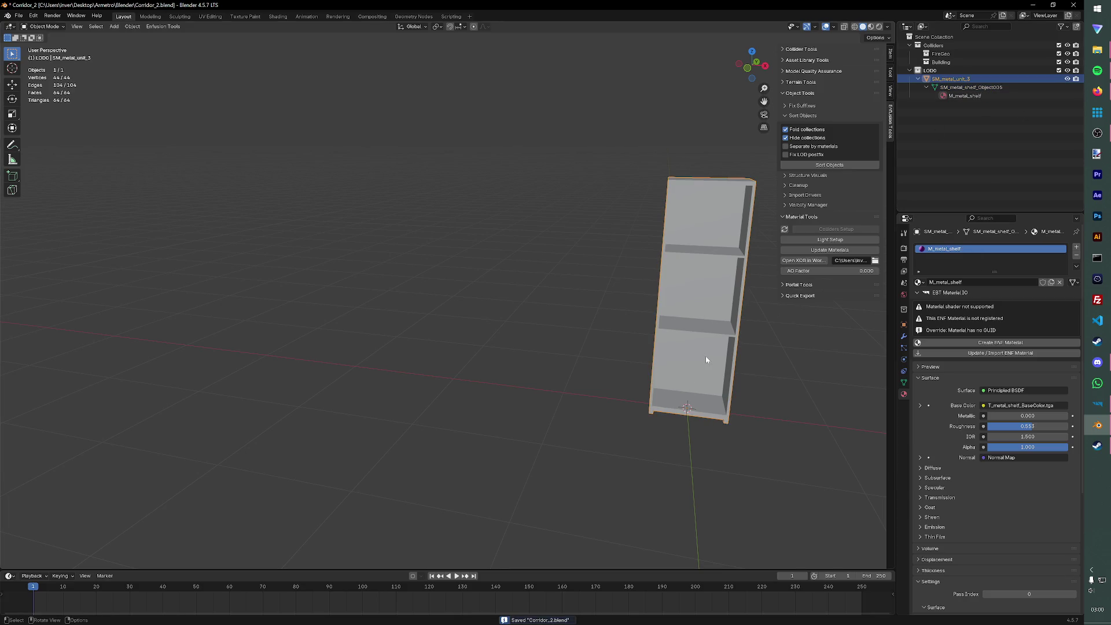
- Duplicate the shelf twice, leaving both copies in the original position
key(shift+d)
right_click(706, 356)
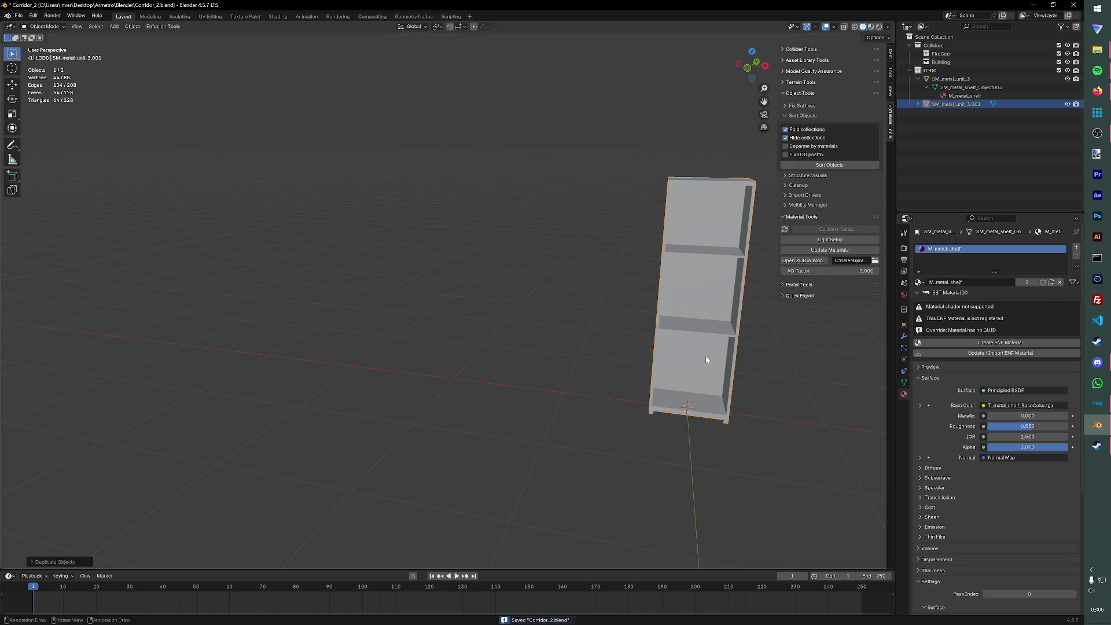
key(shift+d)
right_click(706, 360)
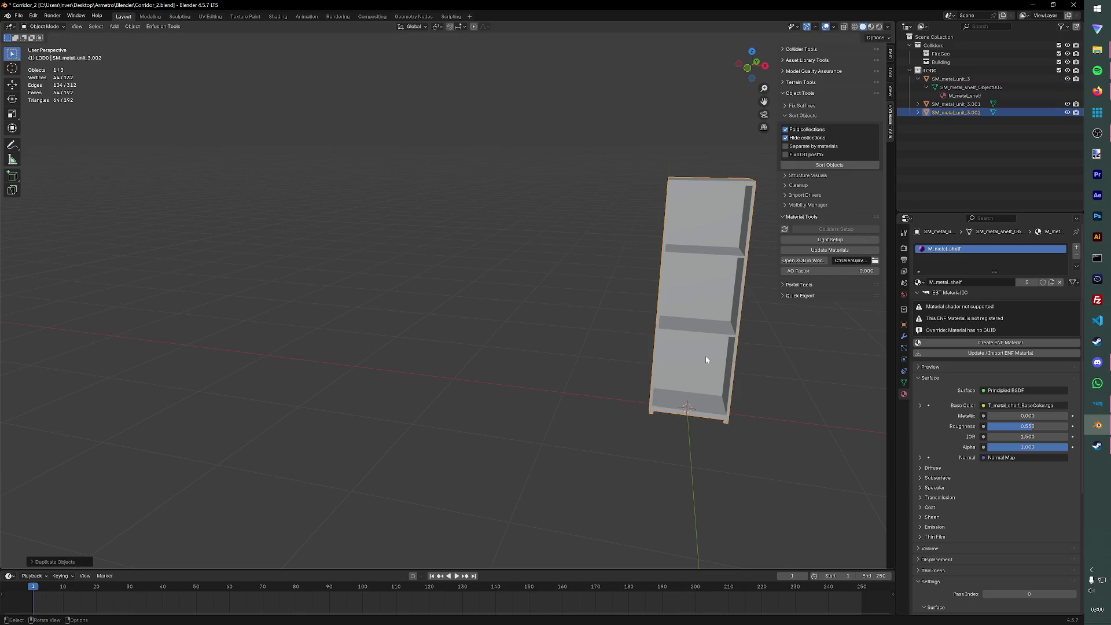
- Rename the two copies UTM_col and UTM_fire in the Outliner
click(955, 103)
double_click(955, 104)
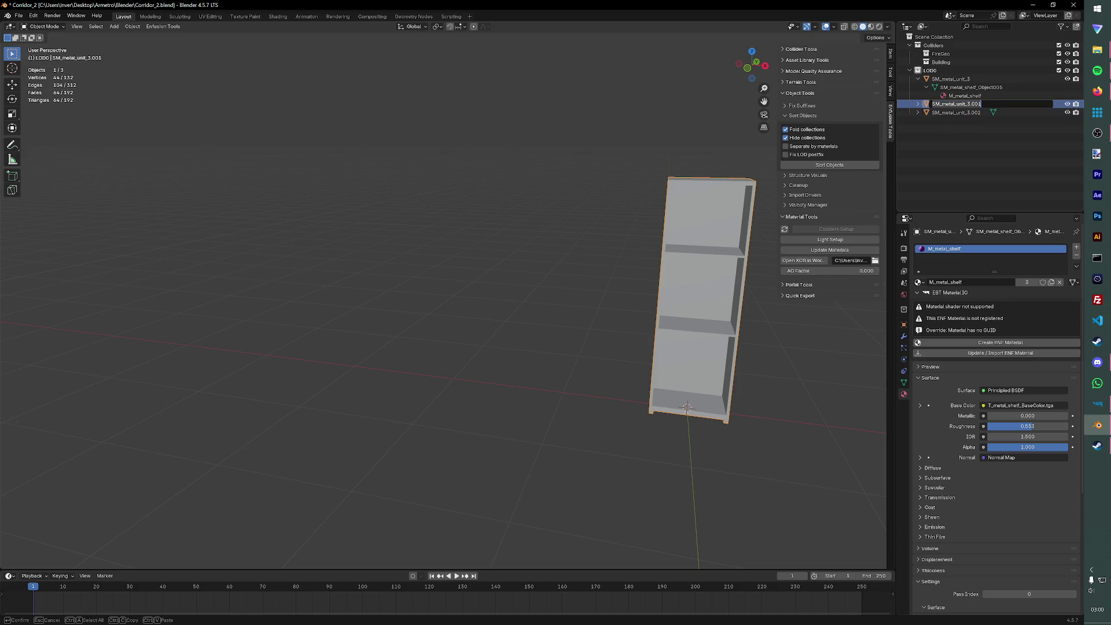
text(UTM_col)
key(Return)
click(981, 104)
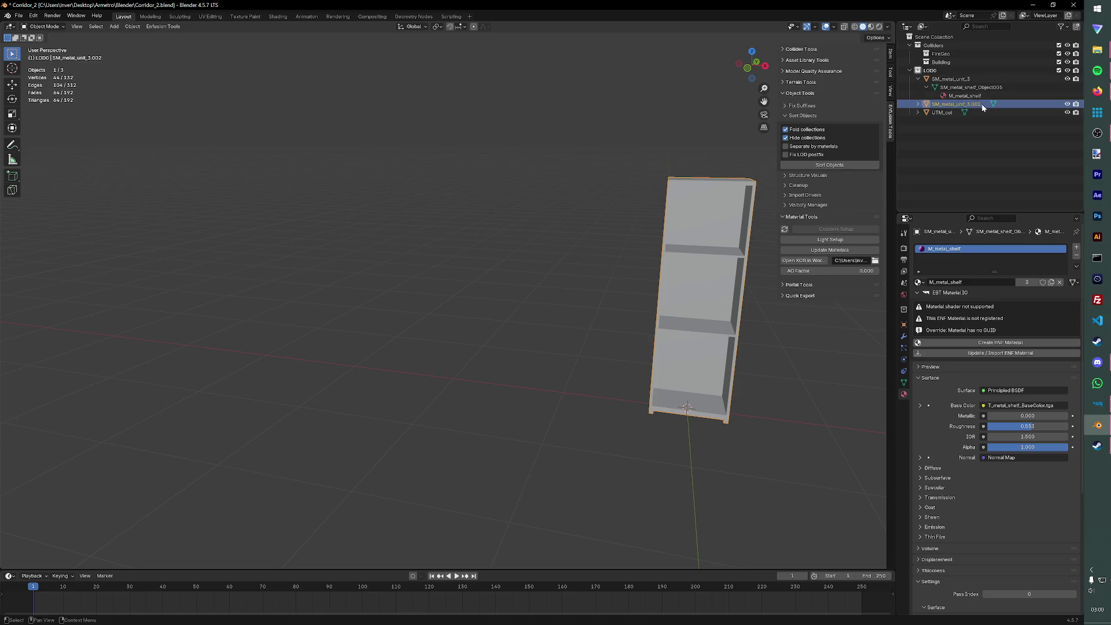
double_click(982, 103)
text(U)
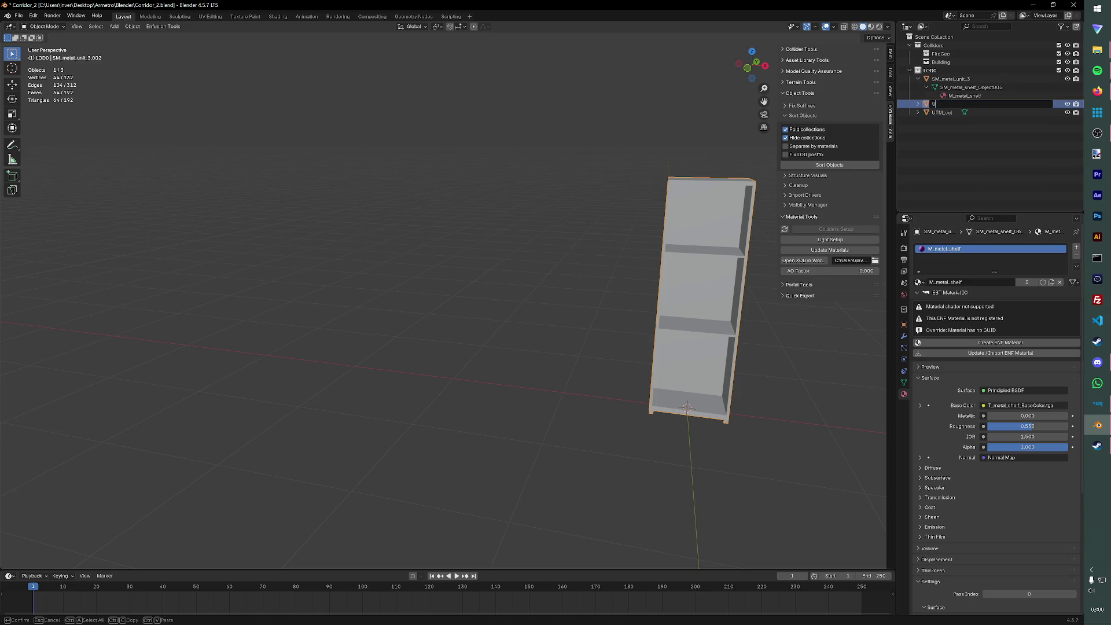
text(TM_fire)
key(Return)
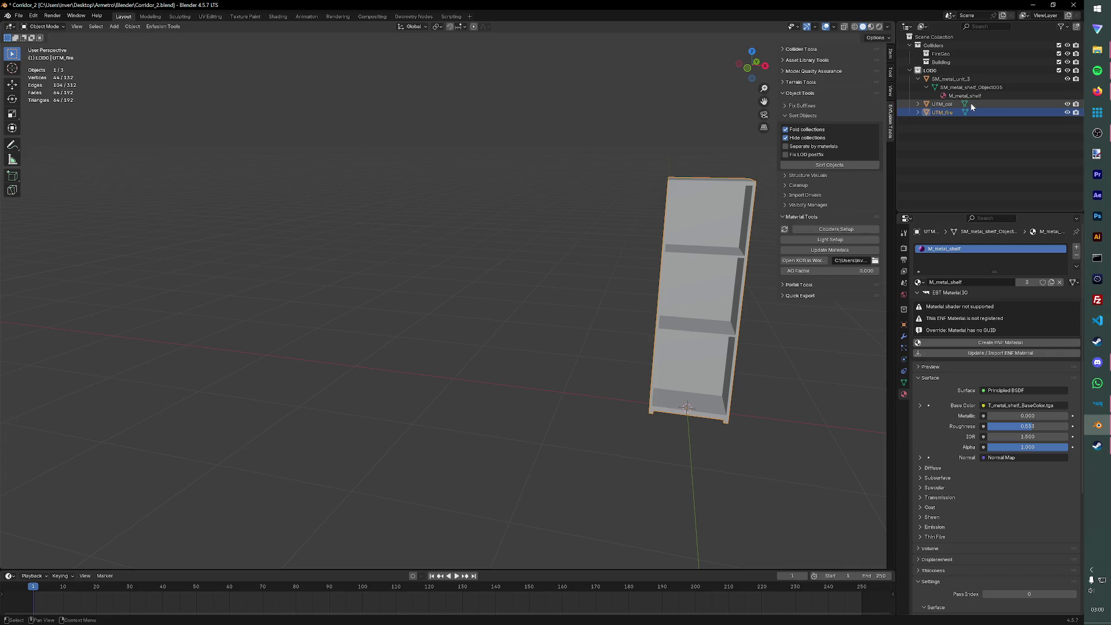
click(971, 104)
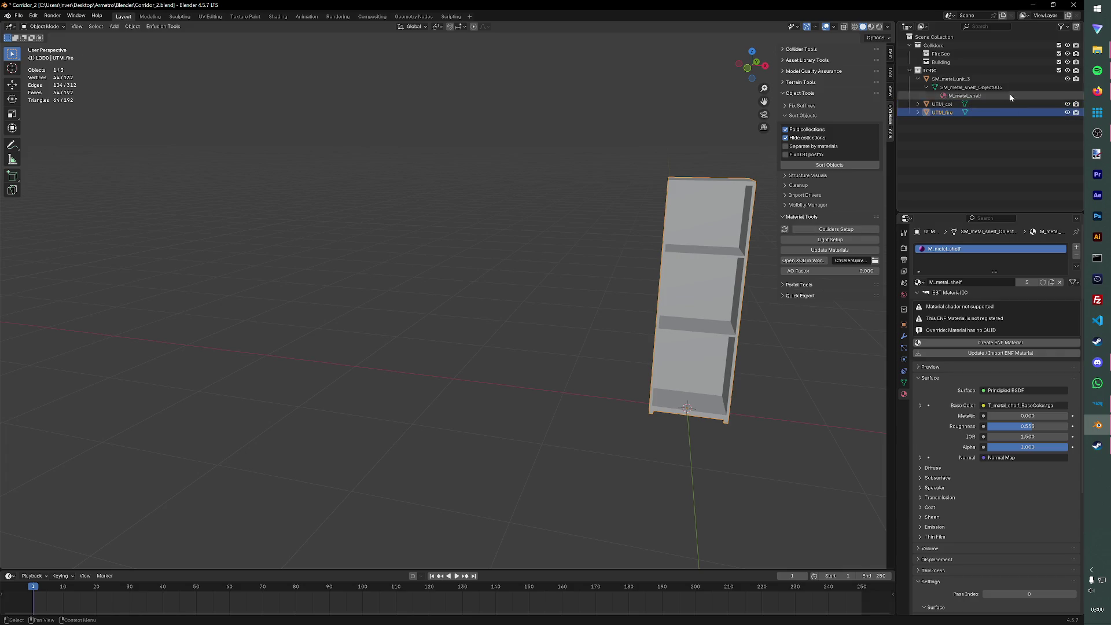
- Set up UTM_col as a collider with the Building layer preset
click(841, 229)
click(854, 241)
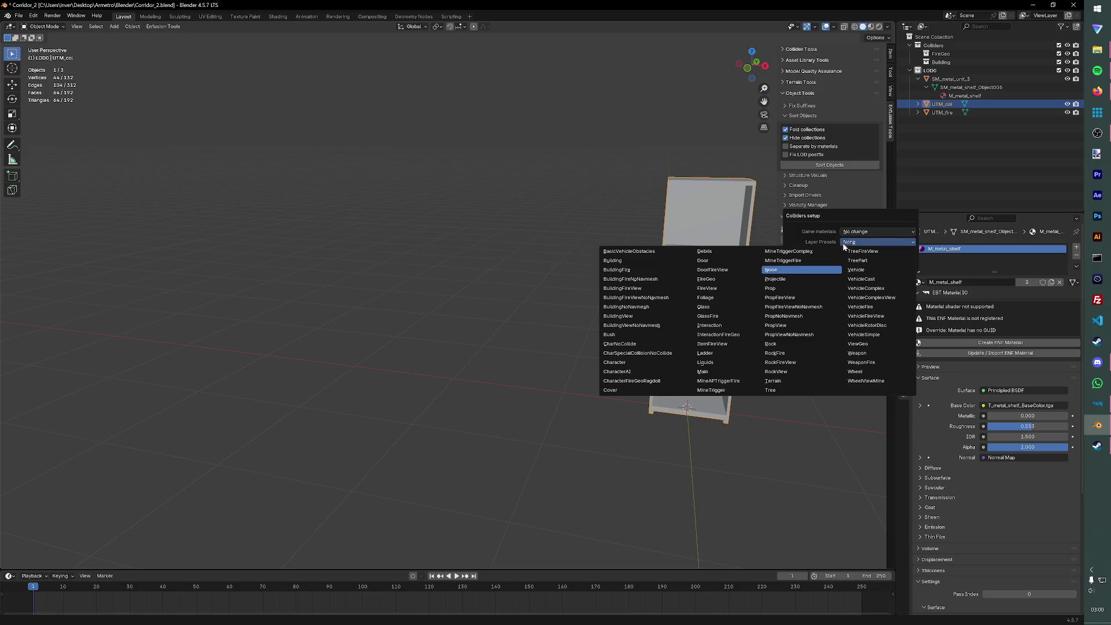
click(633, 268)
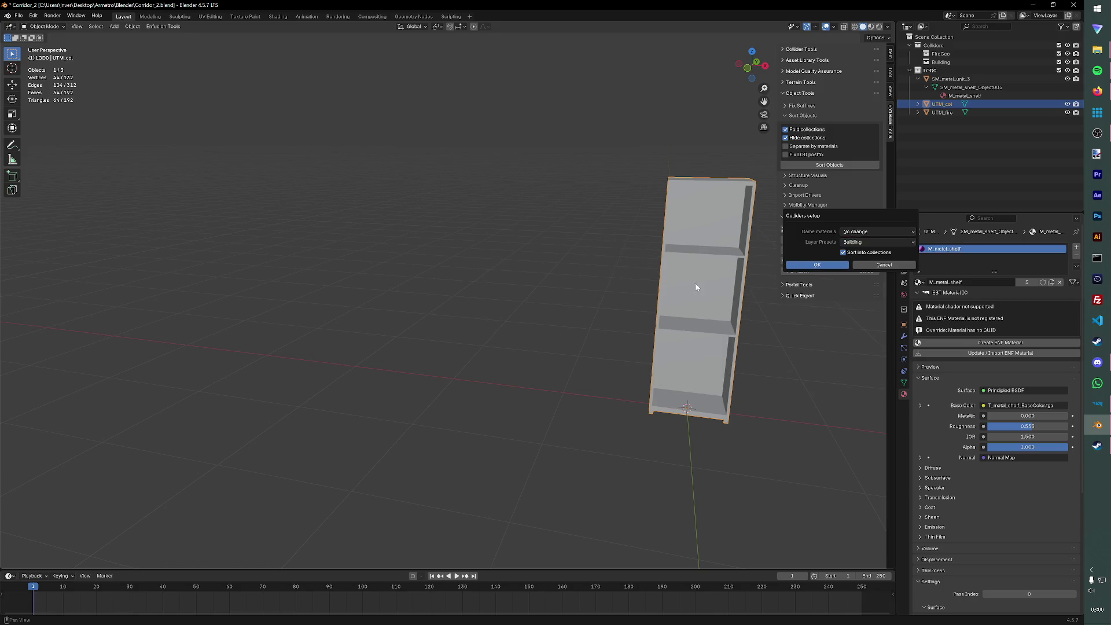
click(817, 264)
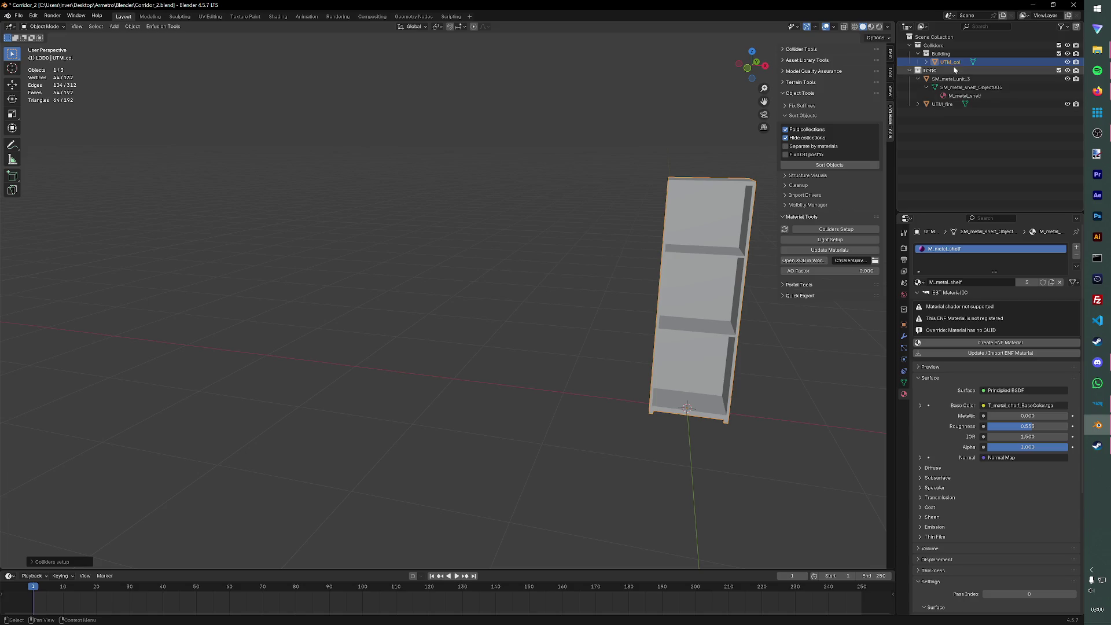
- Rerun the collider setup on UTM_col with the Metal game material
click(842, 229)
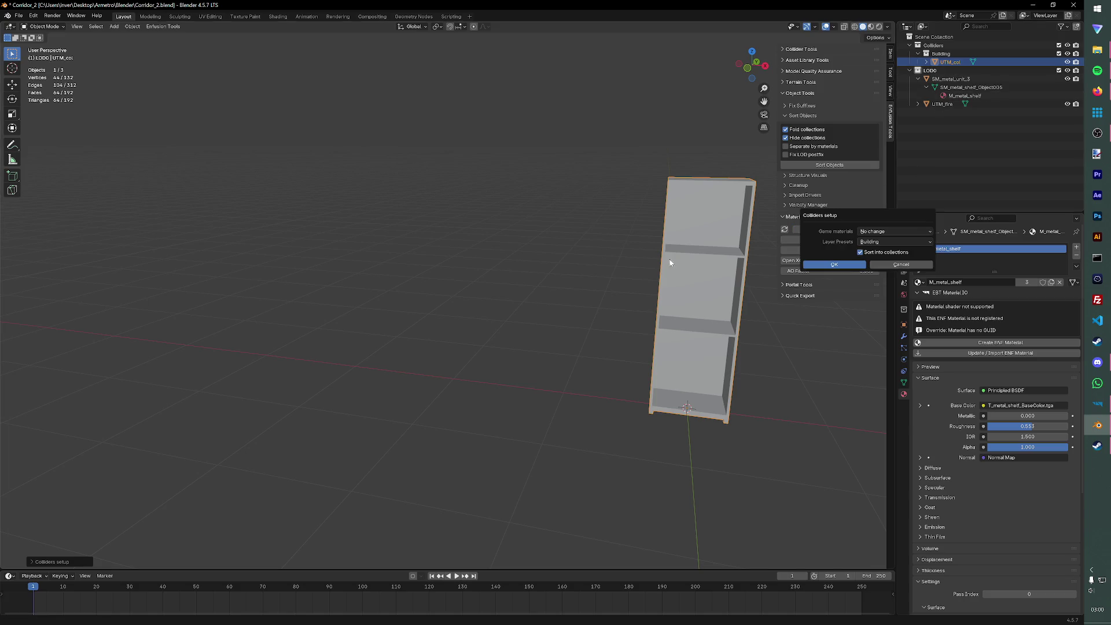
click(861, 231)
click(622, 310)
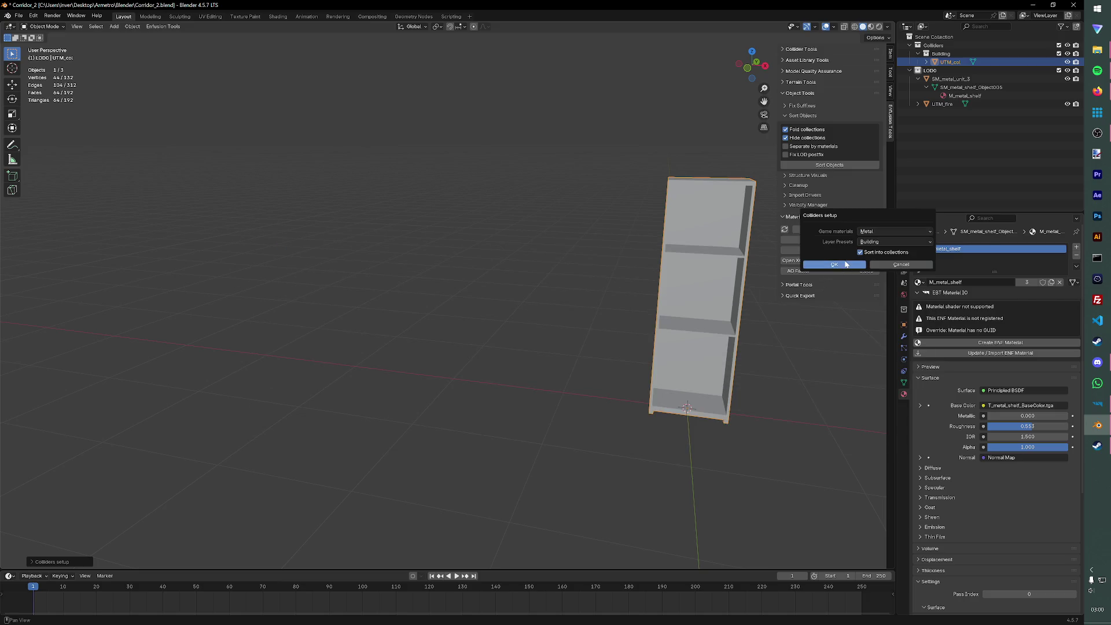
click(846, 264)
- Select UTM_fire and begin its collider setup, picking the Metal game material
click(950, 105)
click(917, 104)
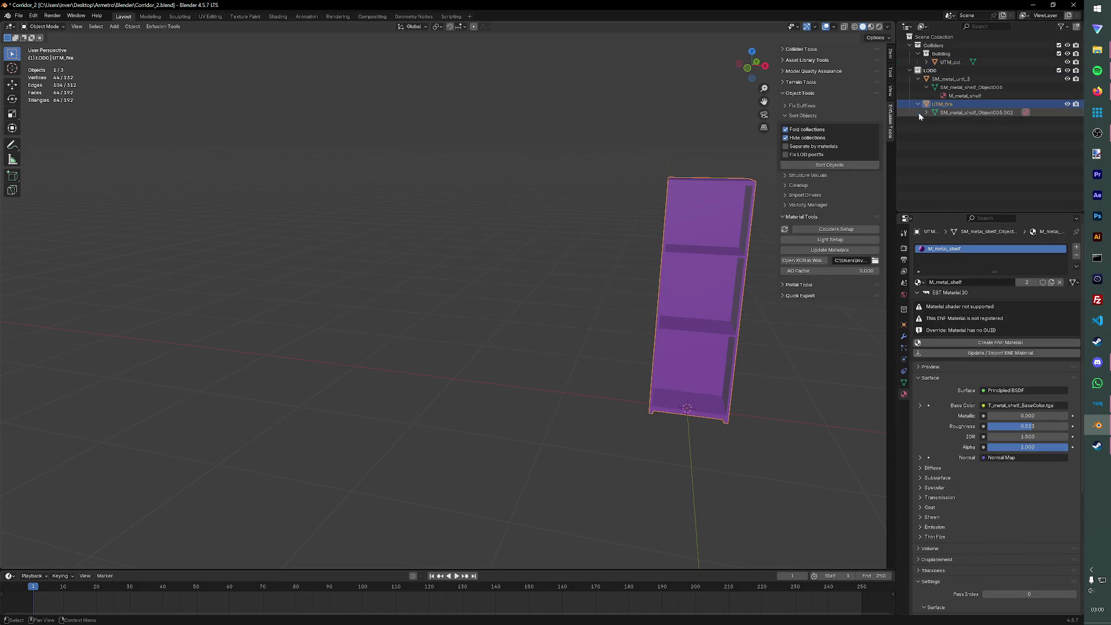
click(925, 112)
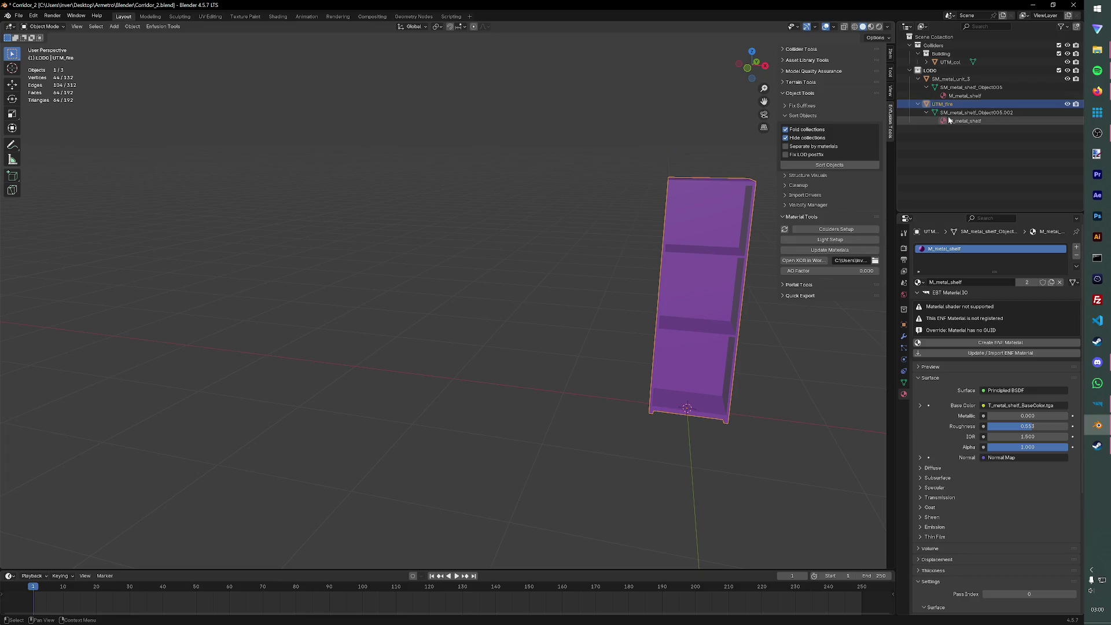
click(843, 233)
click(856, 234)
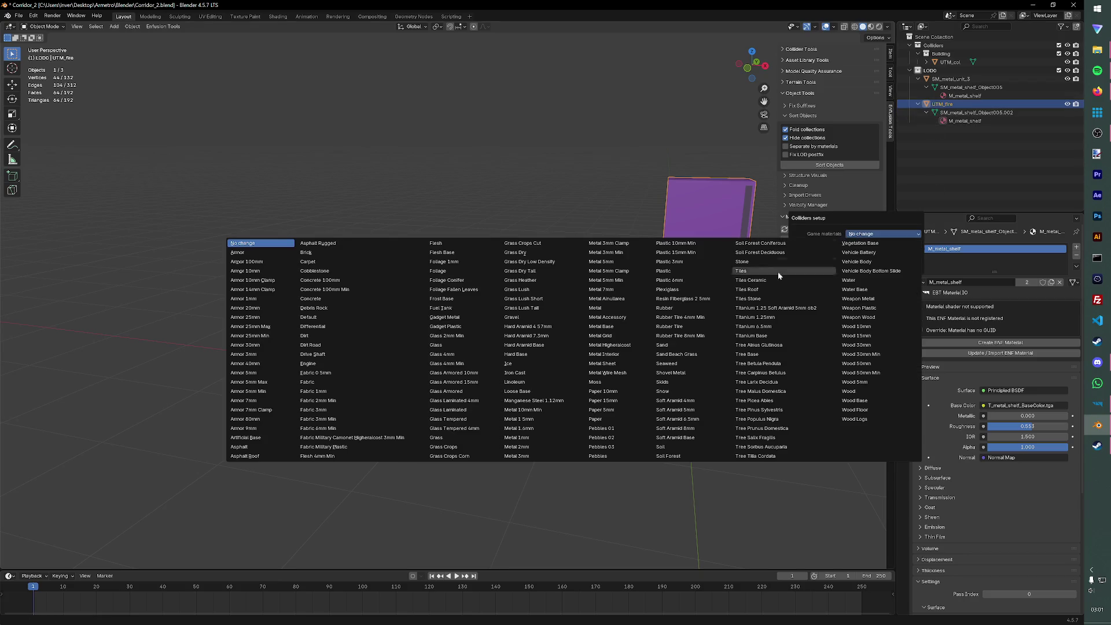
click(617, 317)
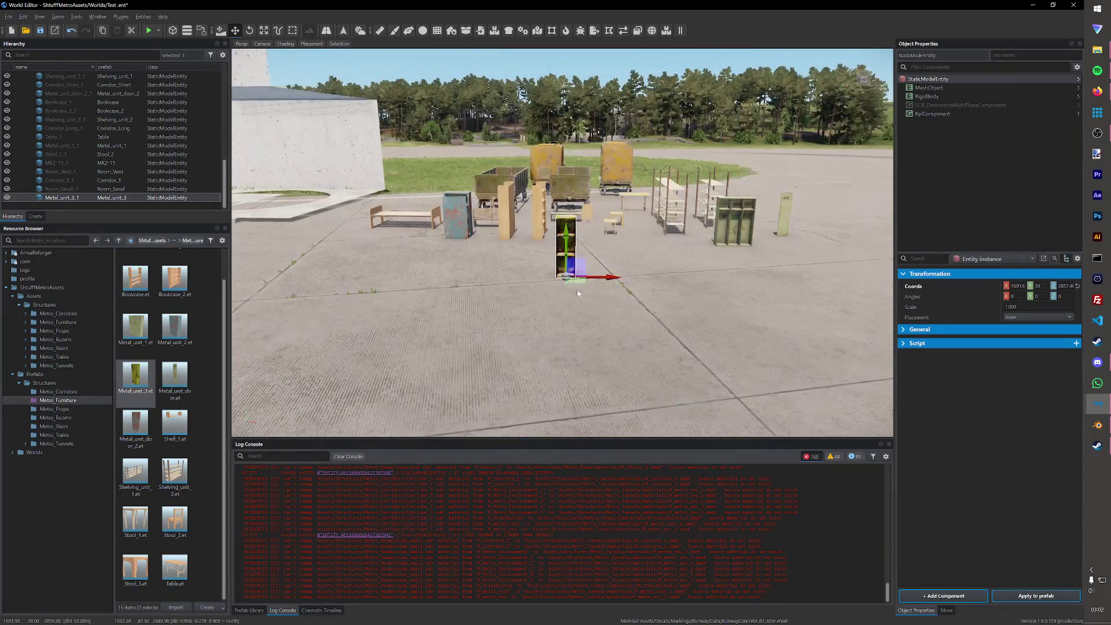
- Move Metal_unit_3 left beside the blue cabinet, save the world, then switch to File Explorer
mouse_move(577, 293)
mouse_down()
mouse_move(509, 289)
mouse_move(536, 298)
mouse_up()
key(ctrl+s)
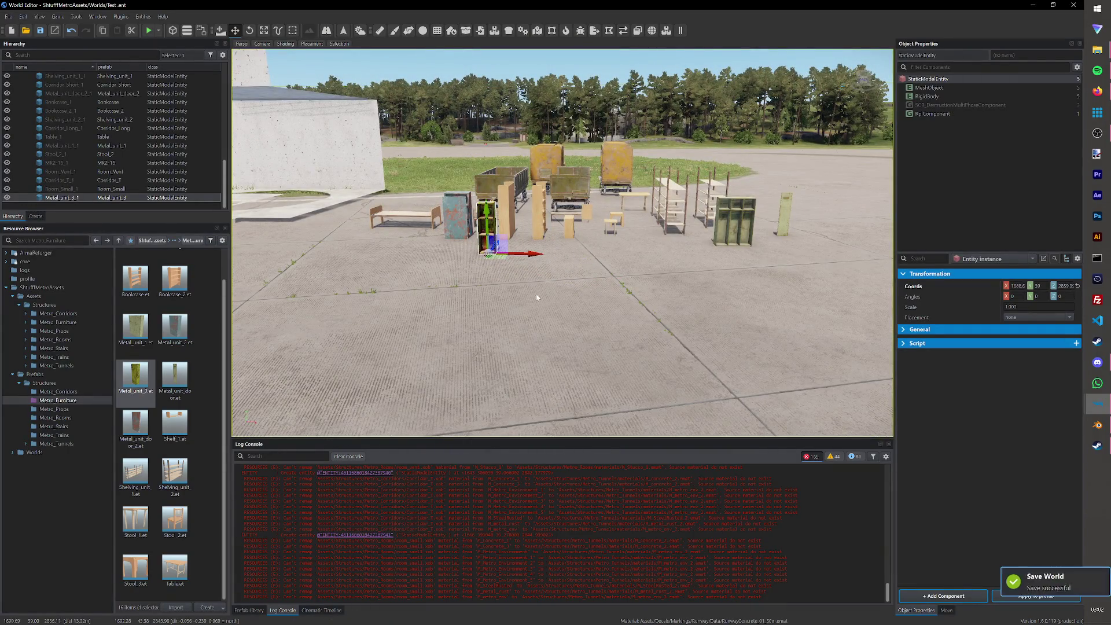
key(alt+Tab)
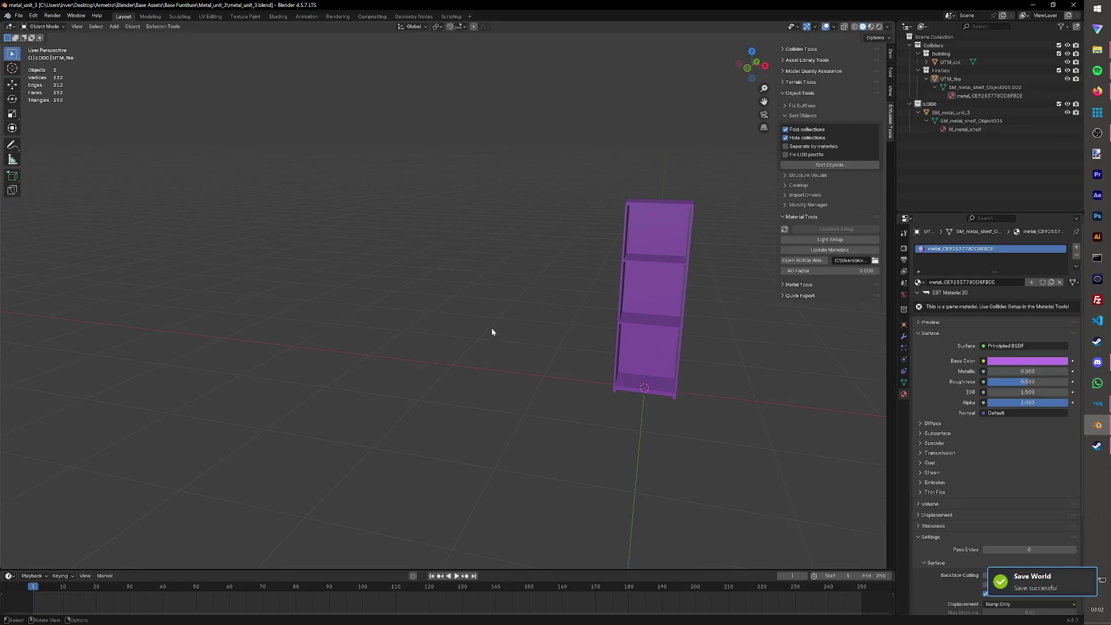
key(alt+Tab)
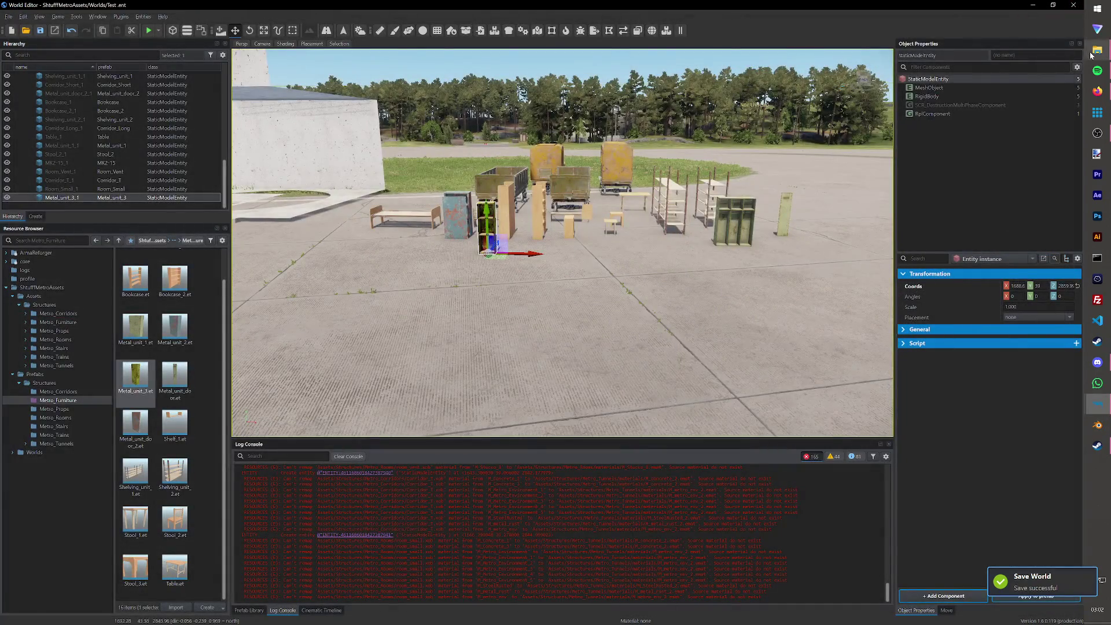
mouse_move(1096, 52)
click(1013, 119)
- Open Corridor_2.blend, delete the selected shelf objects, and save the emptied file
double_click(194, 103)
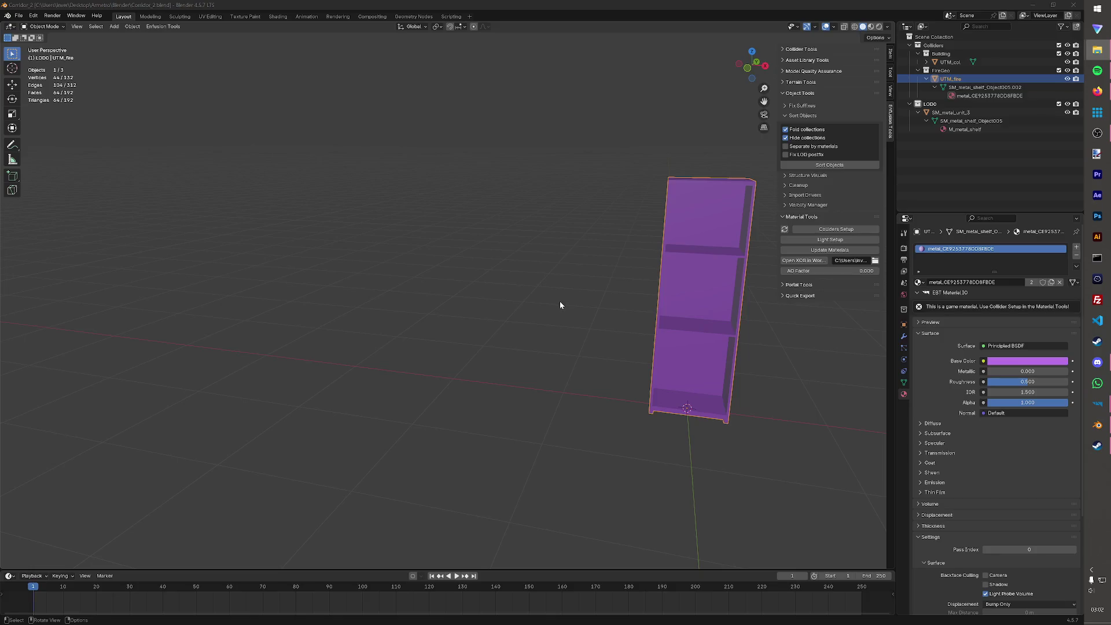
key(Delete)
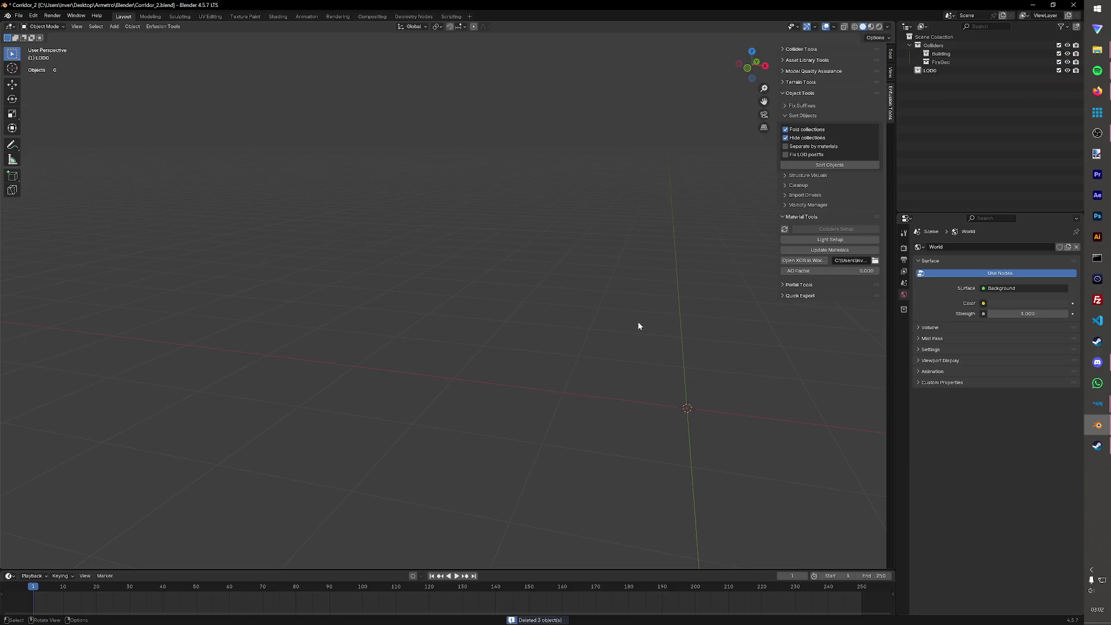
key(ctrl+s)
- Import SM_metal_shelf_6.FBX from the Subway Tunnels Furniture meshes folder
click(20, 16)
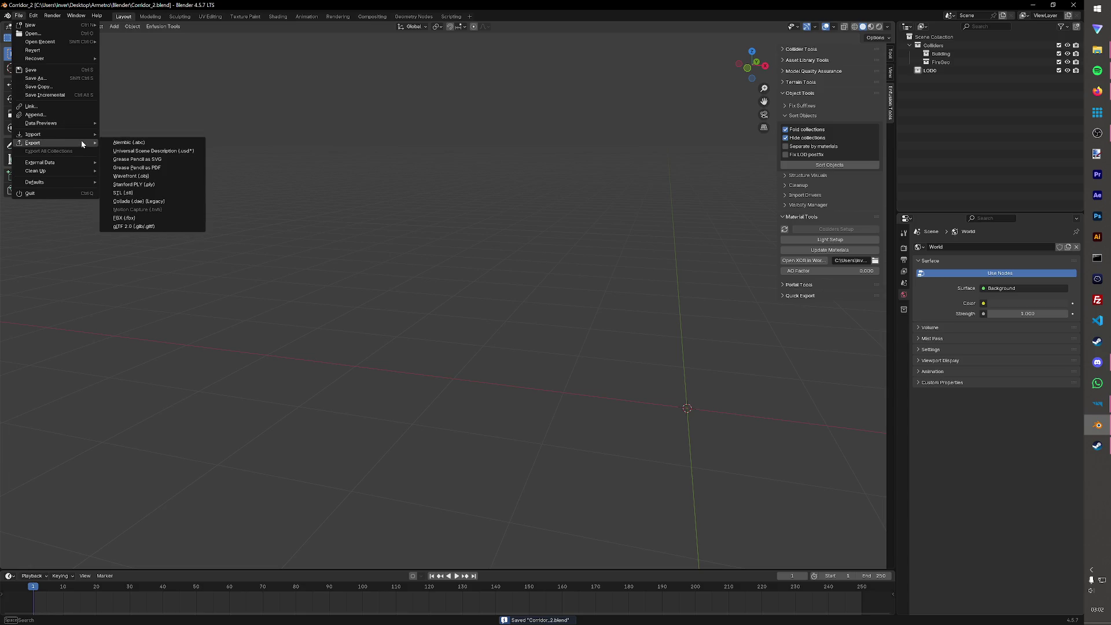
mouse_move(80, 136)
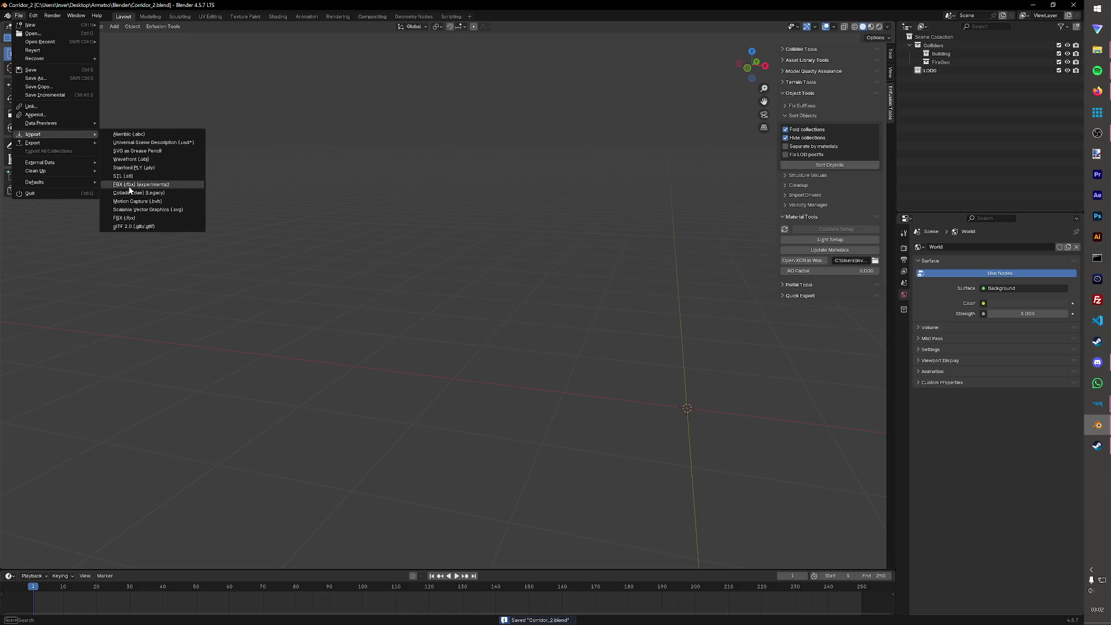
click(127, 217)
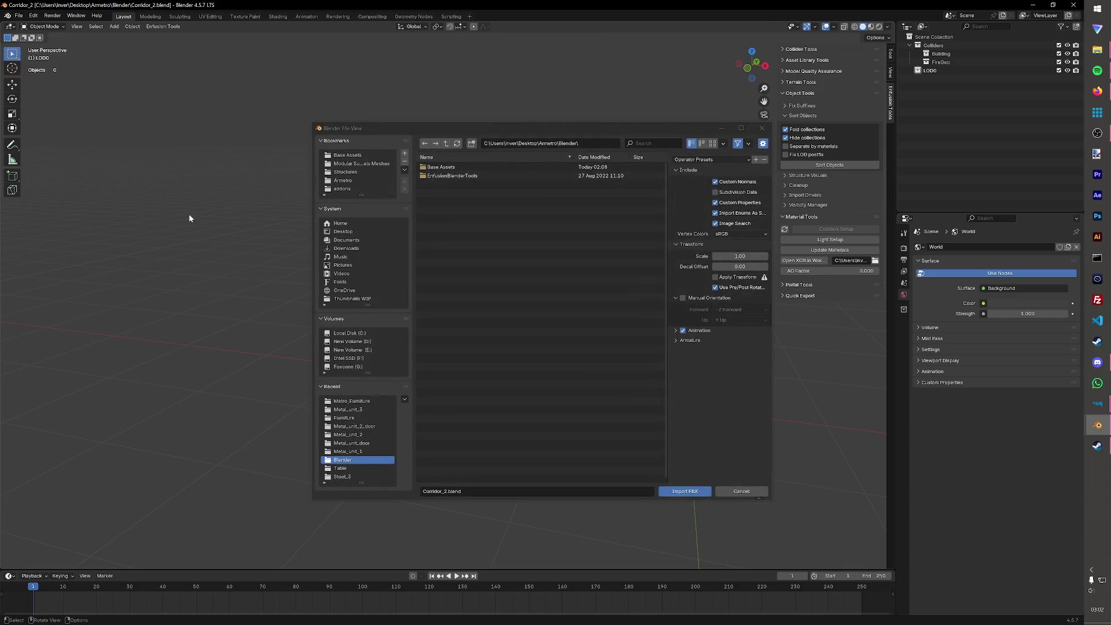
click(361, 163)
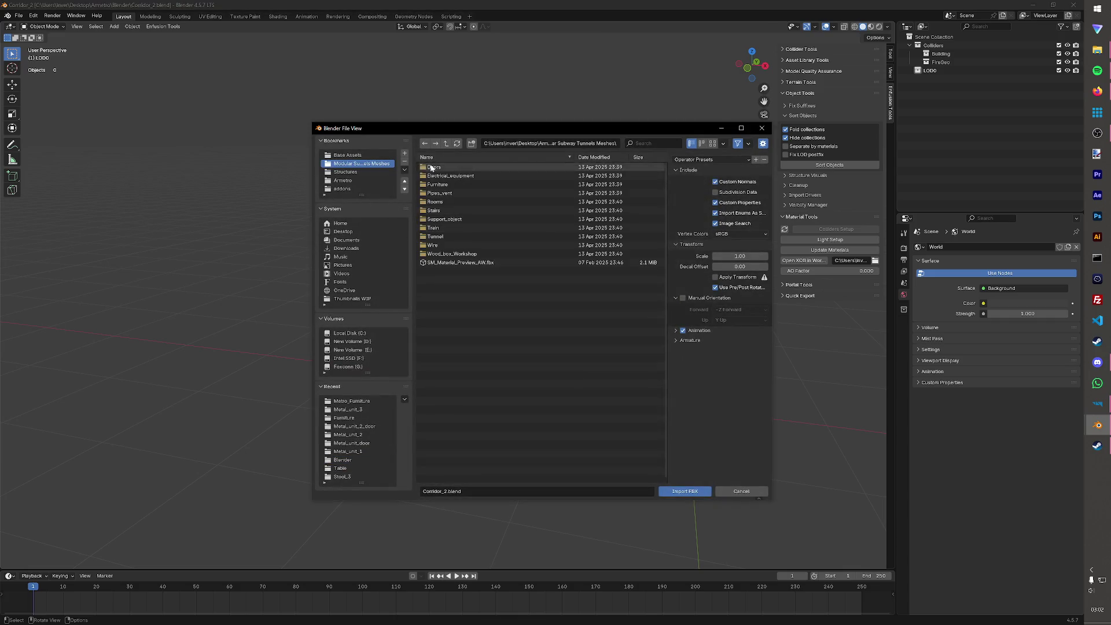
click(344, 418)
click(463, 323)
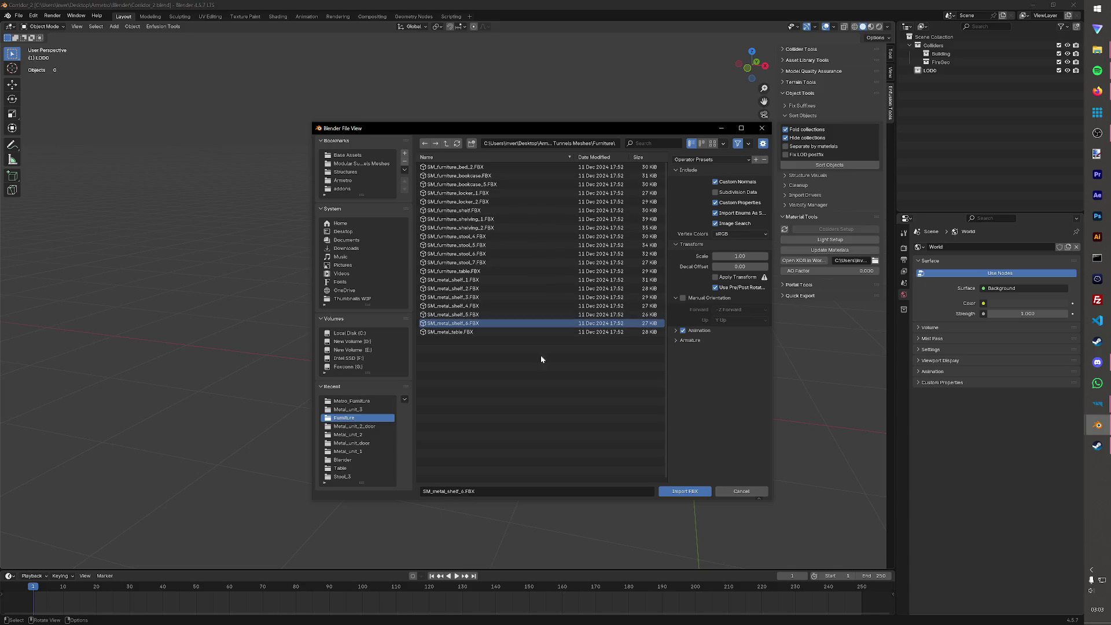
click(677, 490)
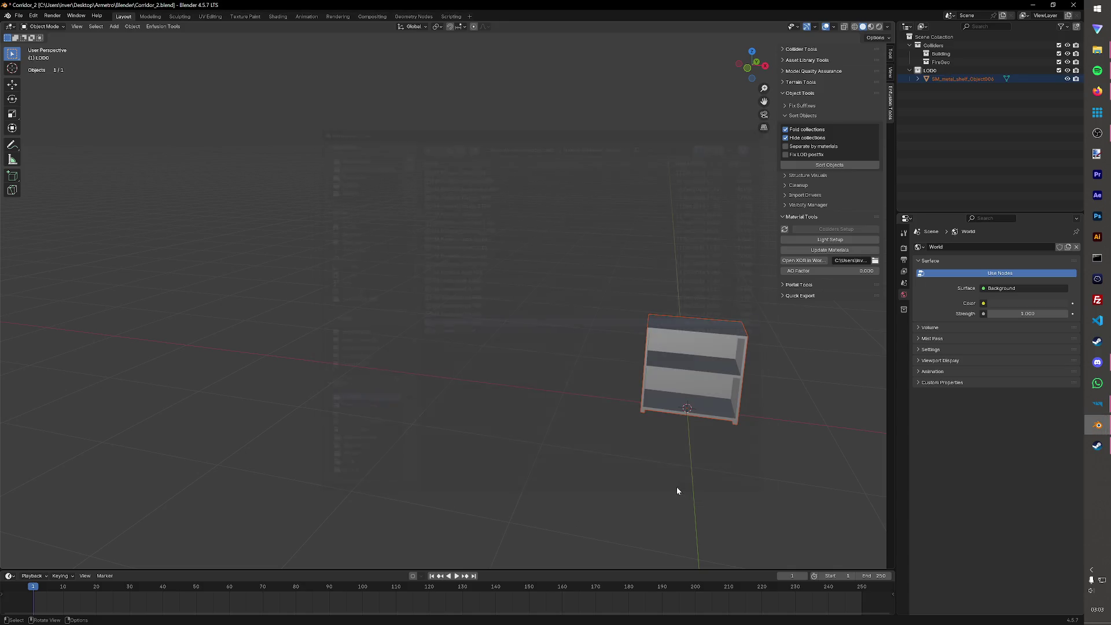
mouse_move(652, 408)
middle_down()
mouse_move(627, 416)
mouse_move(708, 408)
mouse_move(738, 347)
middle_up()
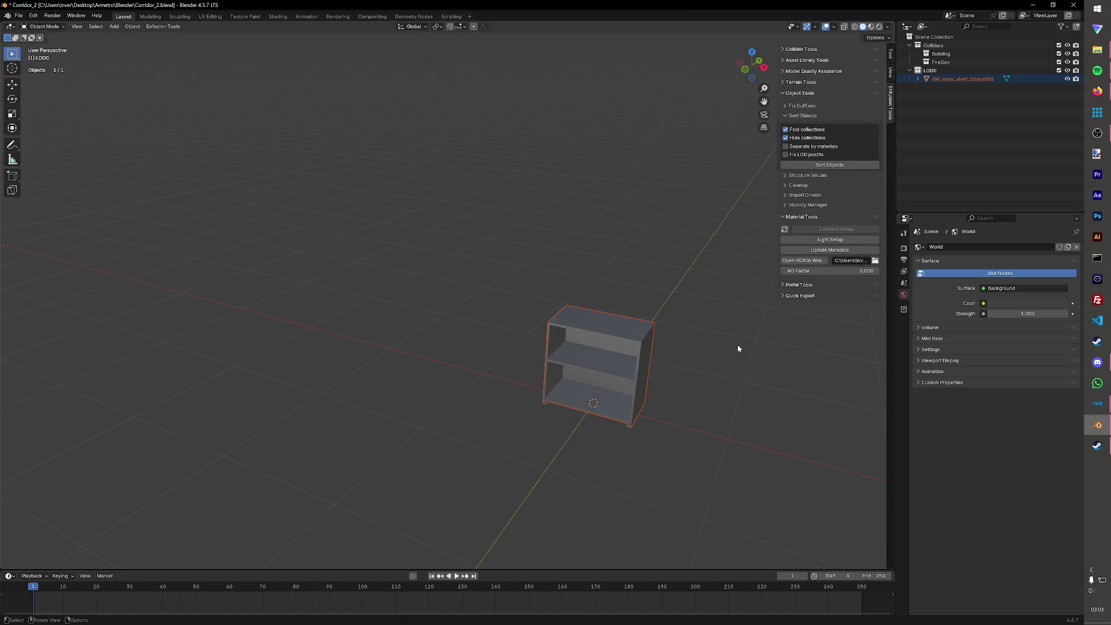
- Rename the imported shelf object to SM_metal_unit_4
click(626, 364)
double_click(966, 80)
text(SM_metal_unit_a)
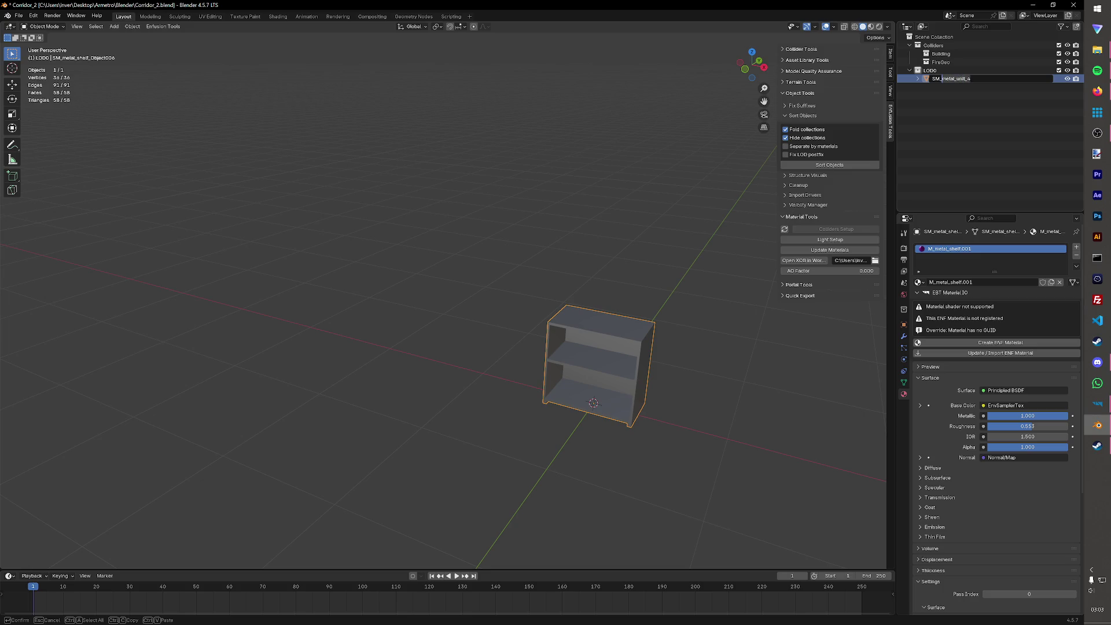
key(Return)
- Rename the shelf's material to M_metal_shelf, save, and duplicate the shelf
click(921, 82)
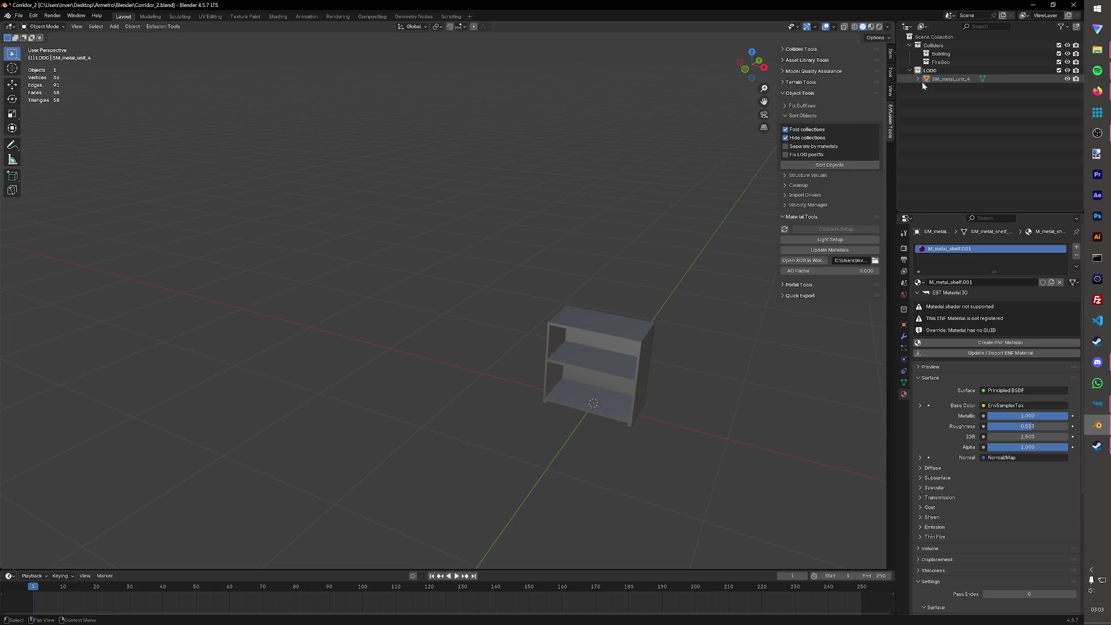
click(918, 79)
click(927, 87)
click(984, 96)
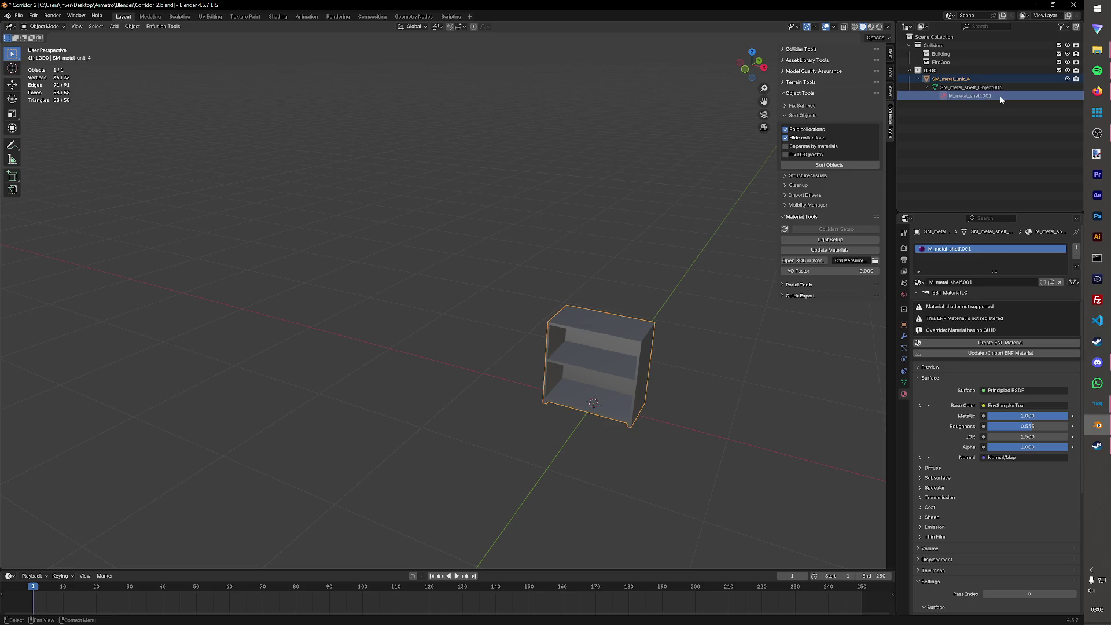
double_click(1000, 97)
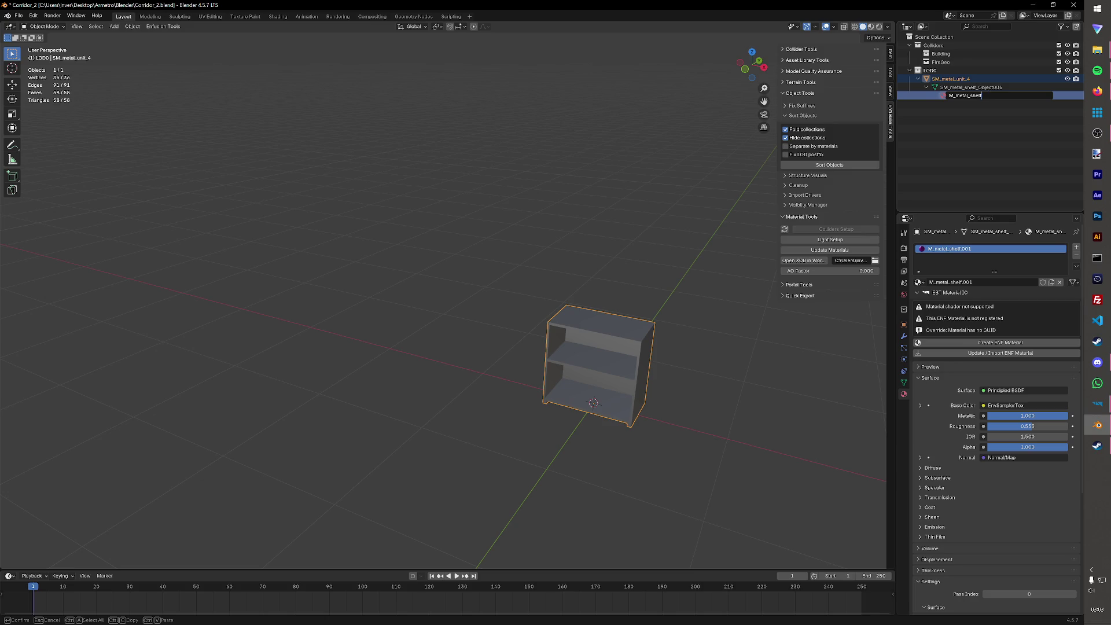
key(Return)
key(ctrl+s)
click(594, 373)
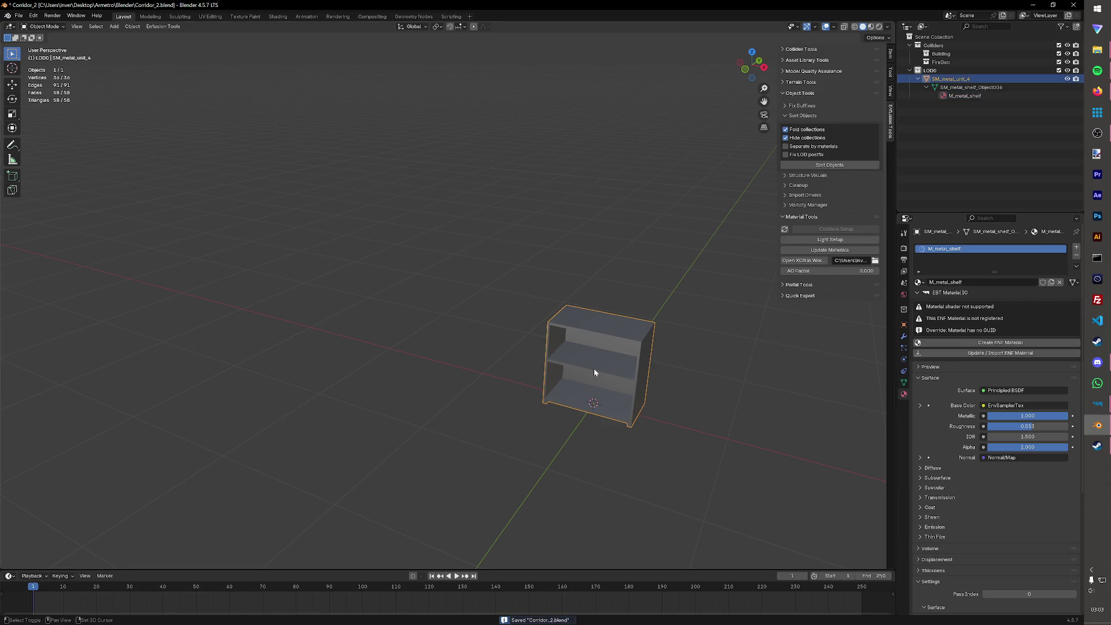
key(shift+d)
key(shift+d)
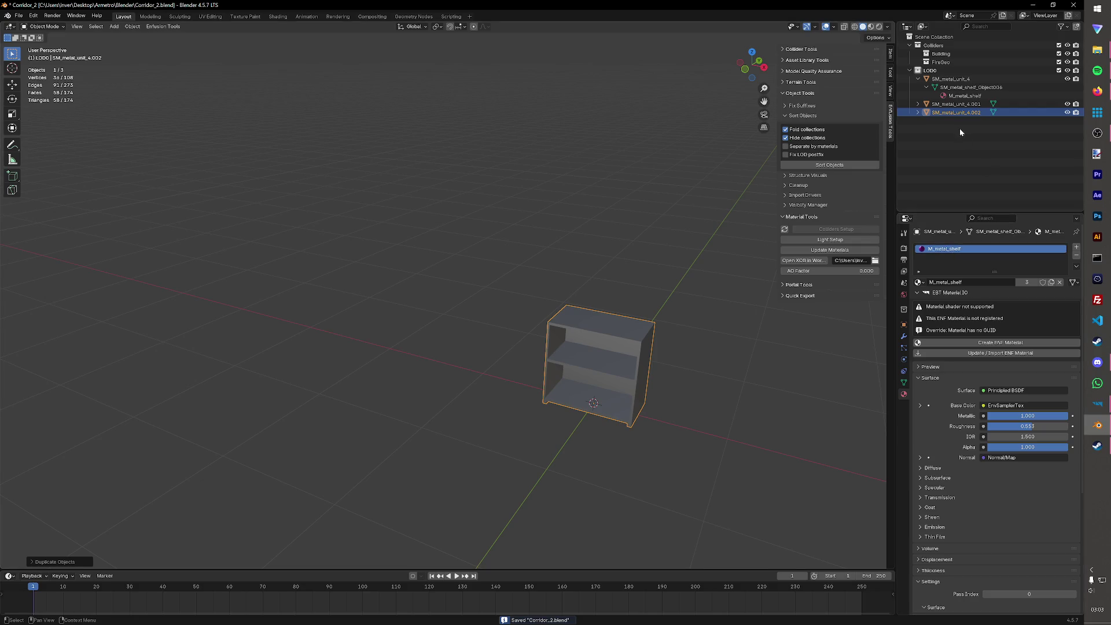
- Rename the shelf copies UTM_col and UTM_fire and save the file
double_click(956, 103)
text(UTM_col)
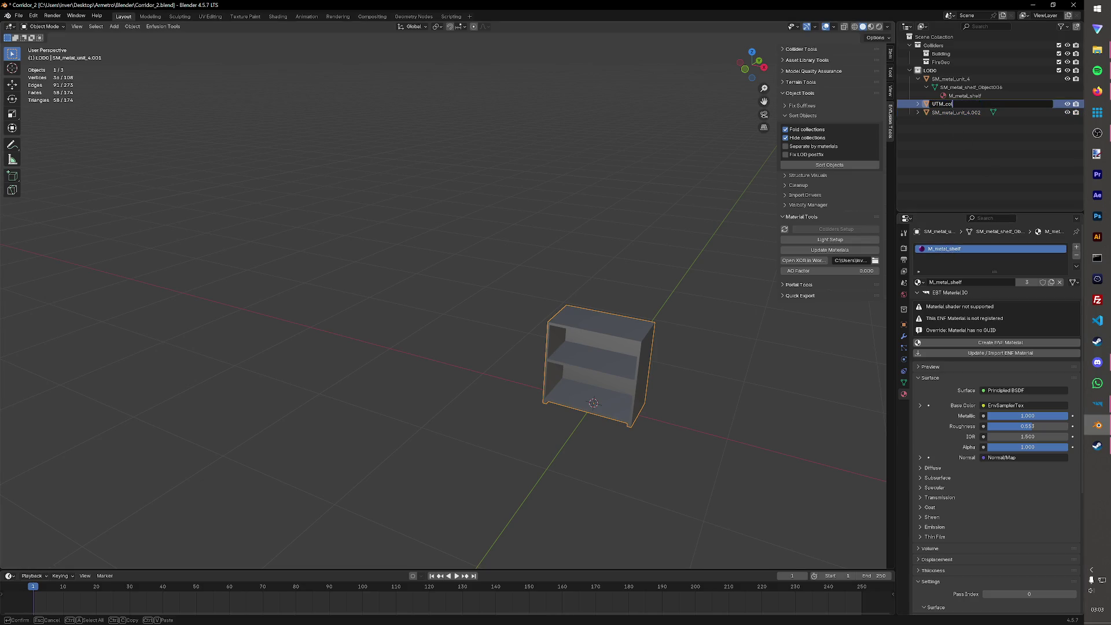
key(Return)
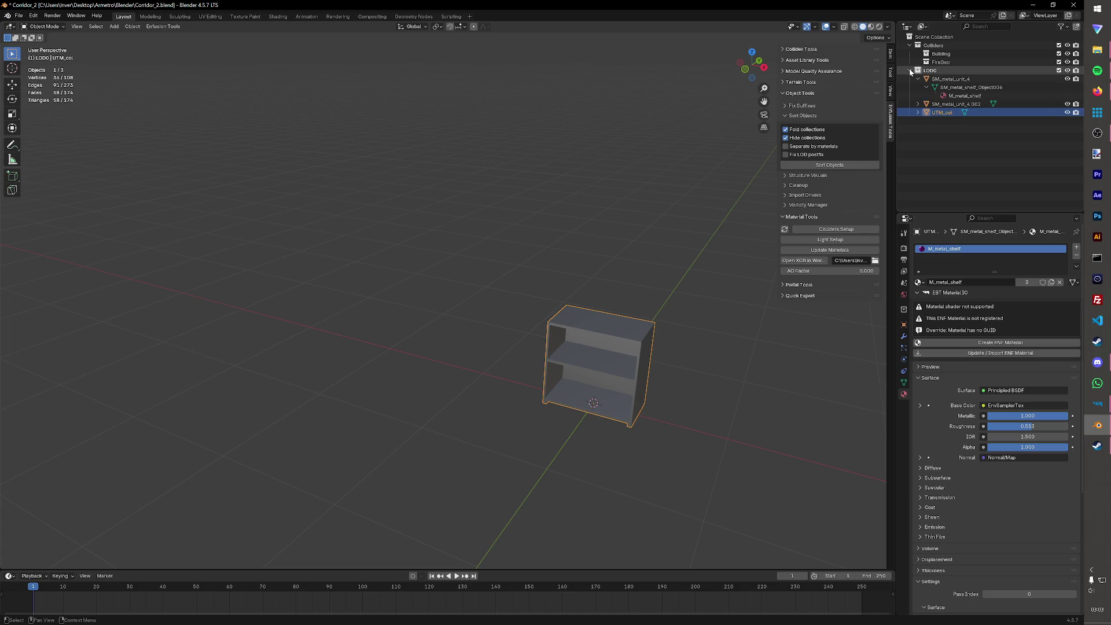
double_click(956, 104)
text(UTM)
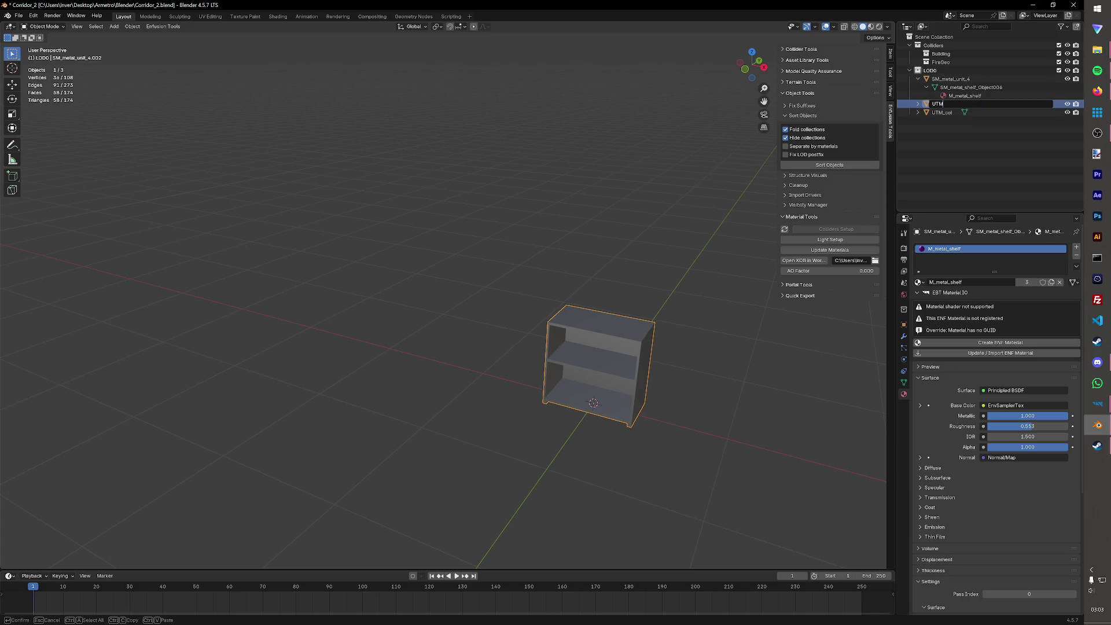
text(_fire)
key(Return)
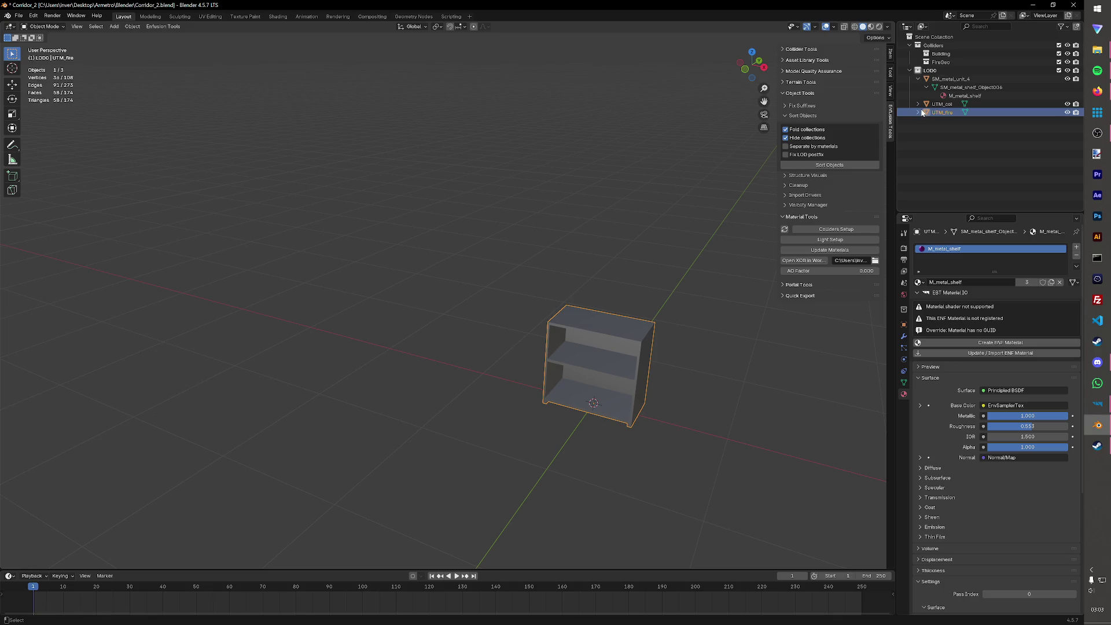
key(ctrl+s)
- Configure Colliders Setup with the Metal game material and Building layer preset
click(826, 230)
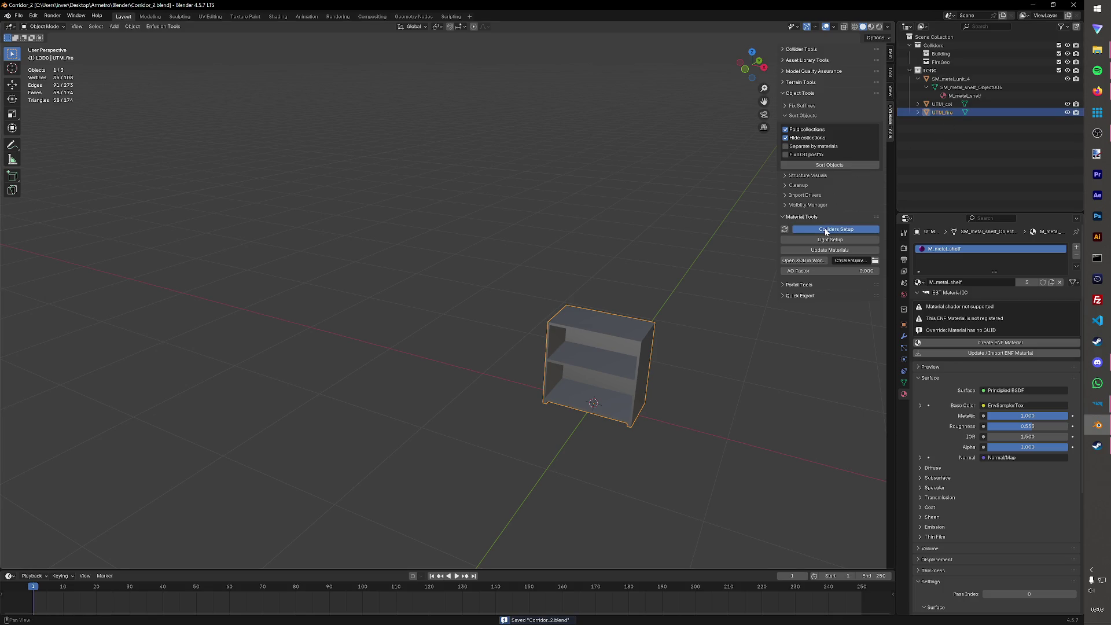
click(839, 232)
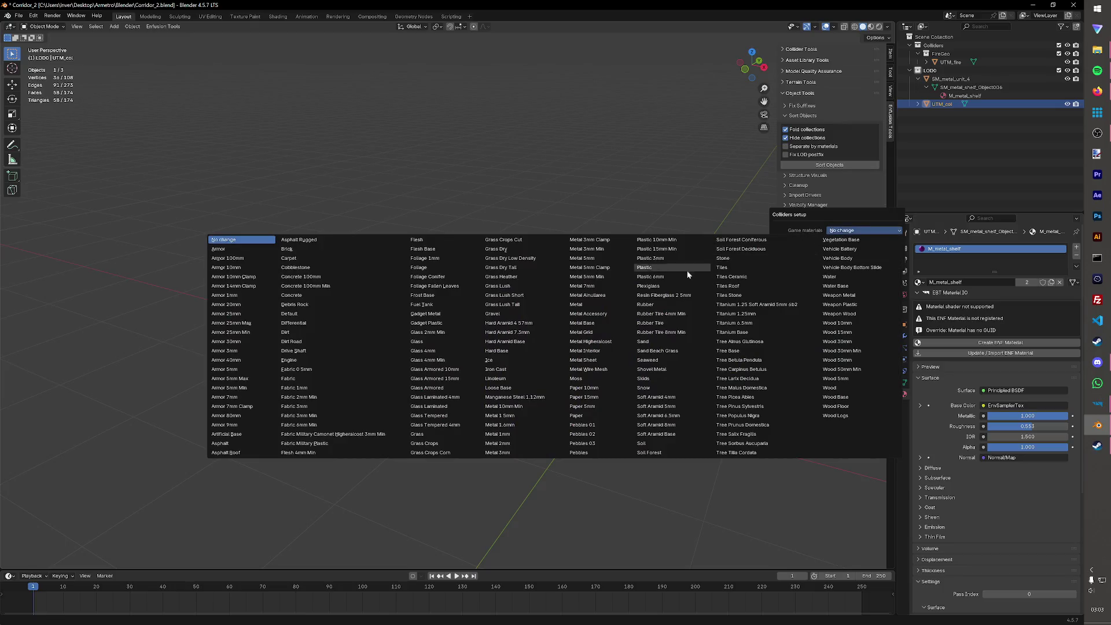
click(588, 305)
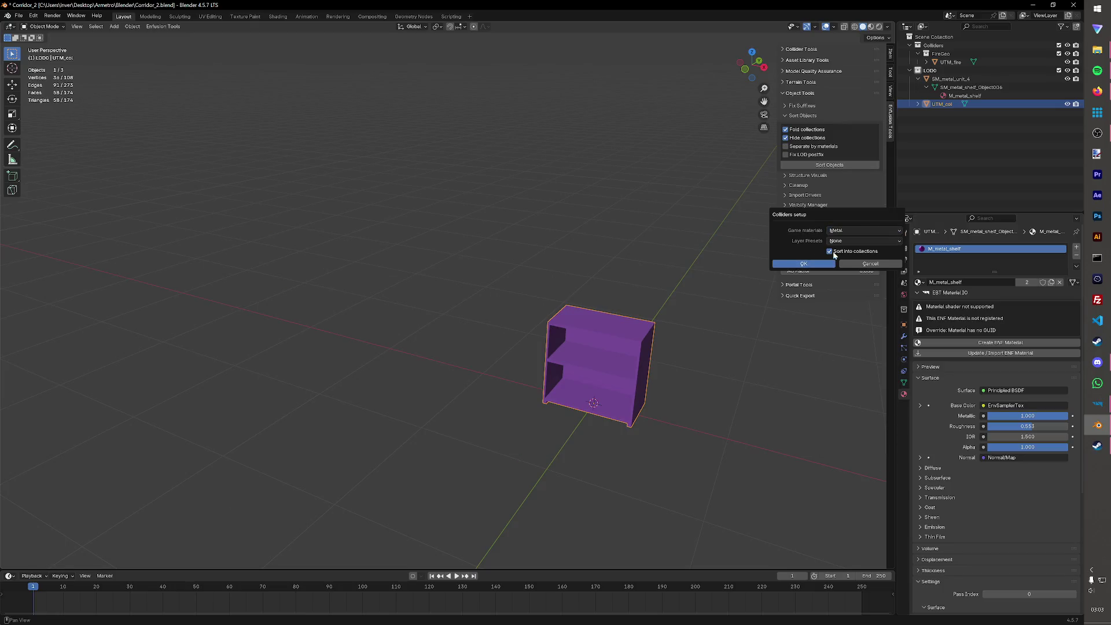
click(850, 241)
click(605, 260)
- Apply the collider setup, save, and browse Save As to Base Assets > Base Furniture
click(814, 267)
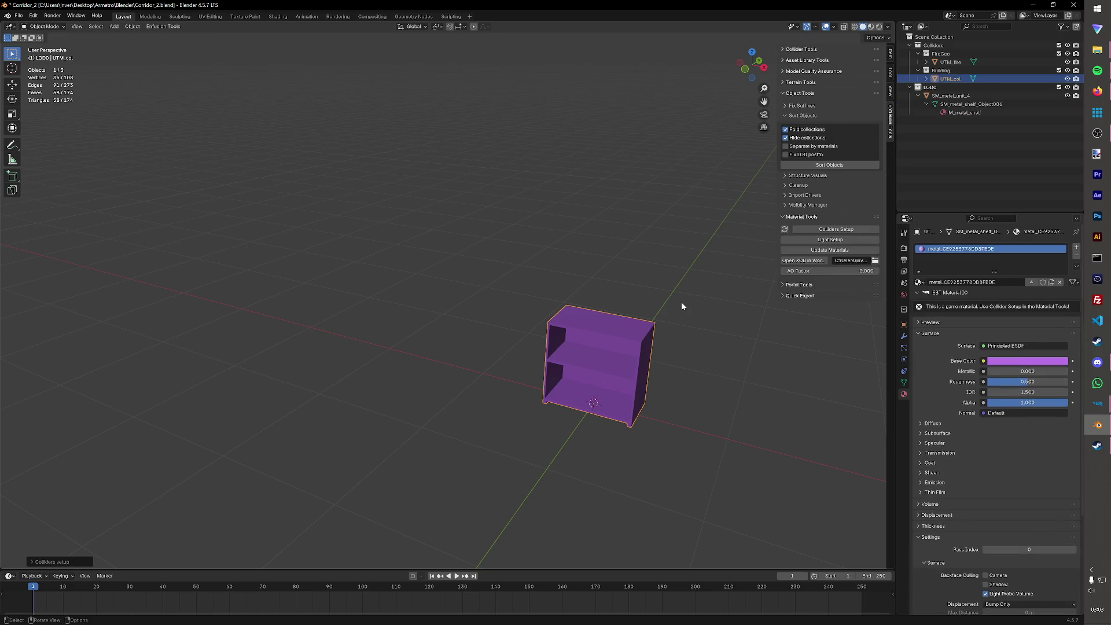
key(ctrl+s)
click(19, 15)
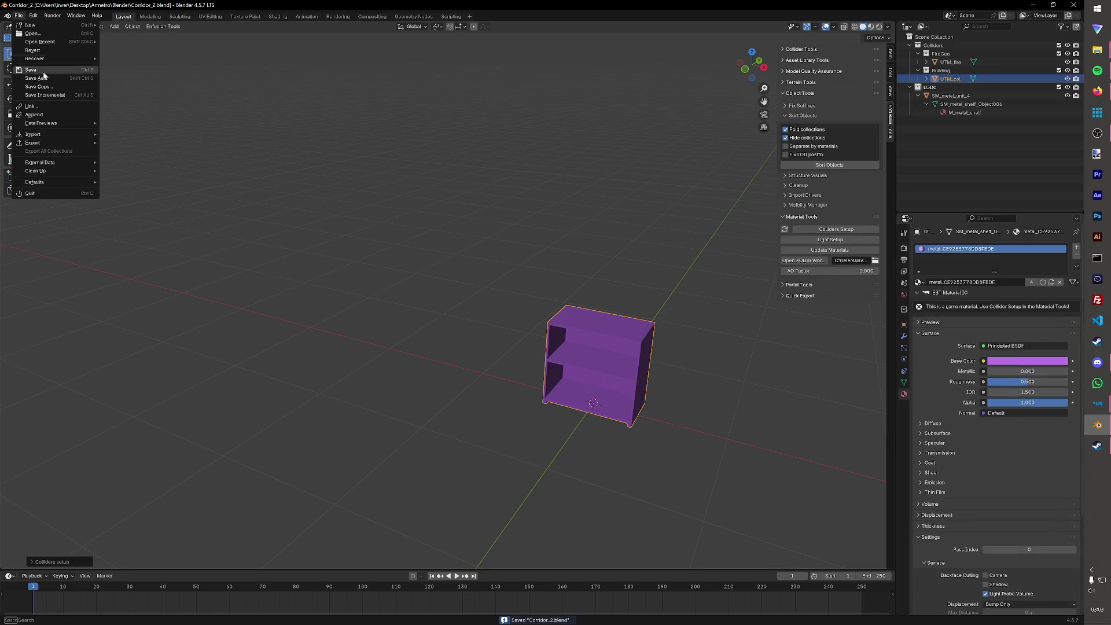
click(35, 73)
click(347, 155)
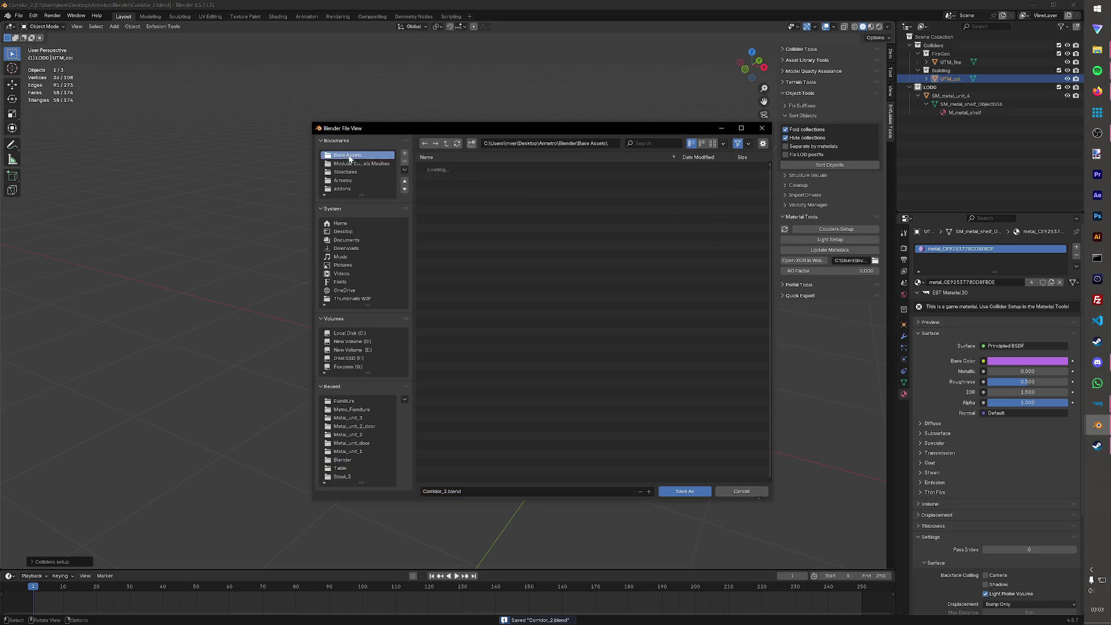
click(458, 178)
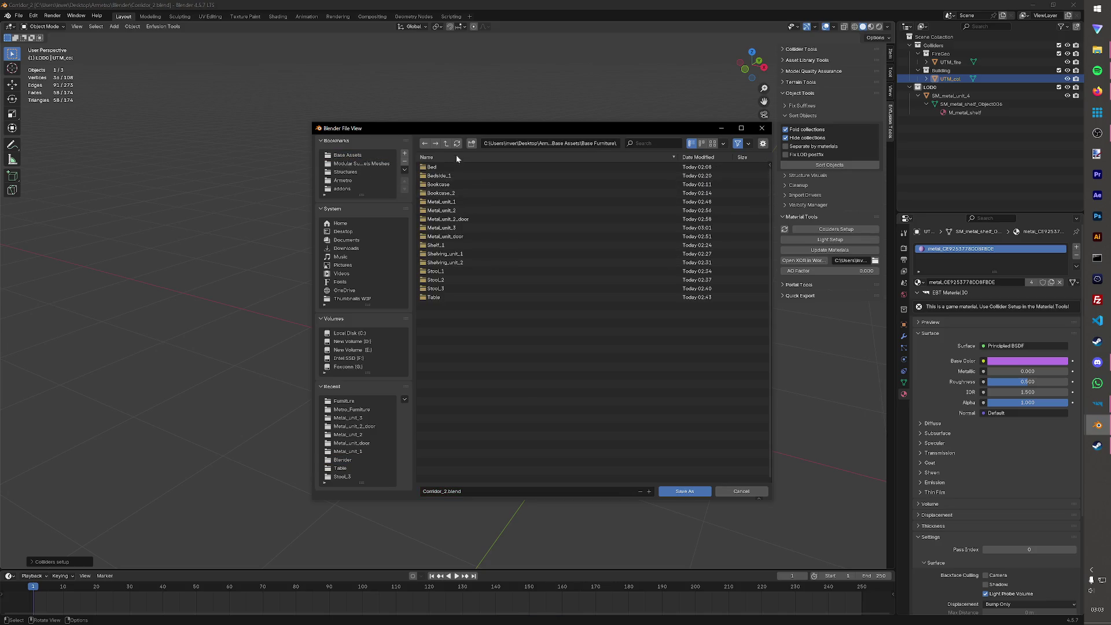
- Create a Metal_unit_4 folder and save the file there as metal_unit_4.blend
click(470, 146)
text(metal_unit_6)
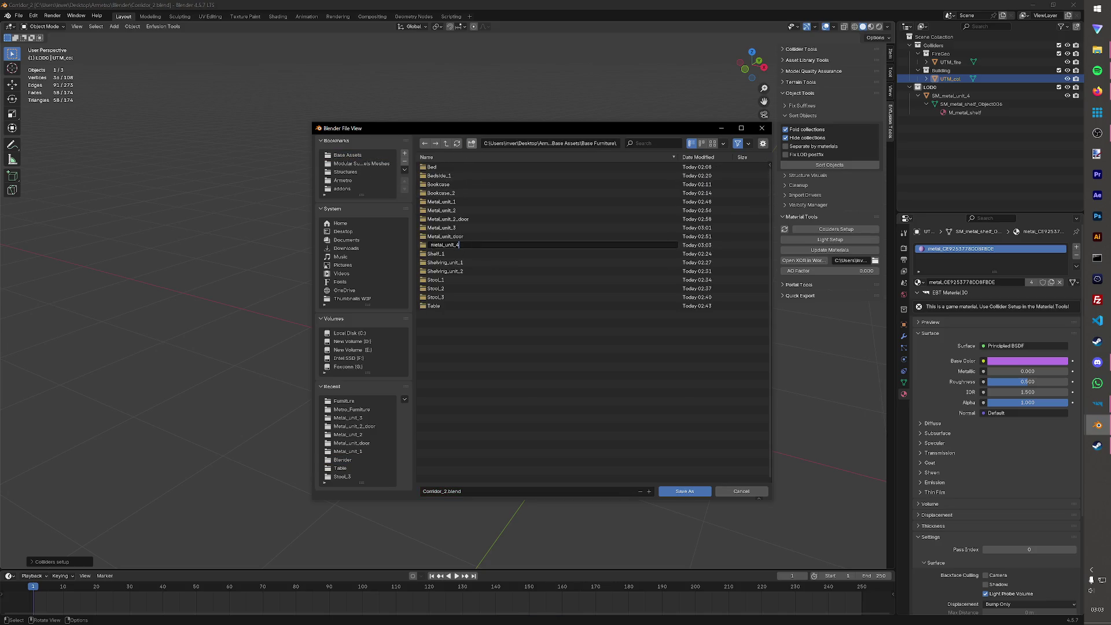
key(Return)
double_click(435, 237)
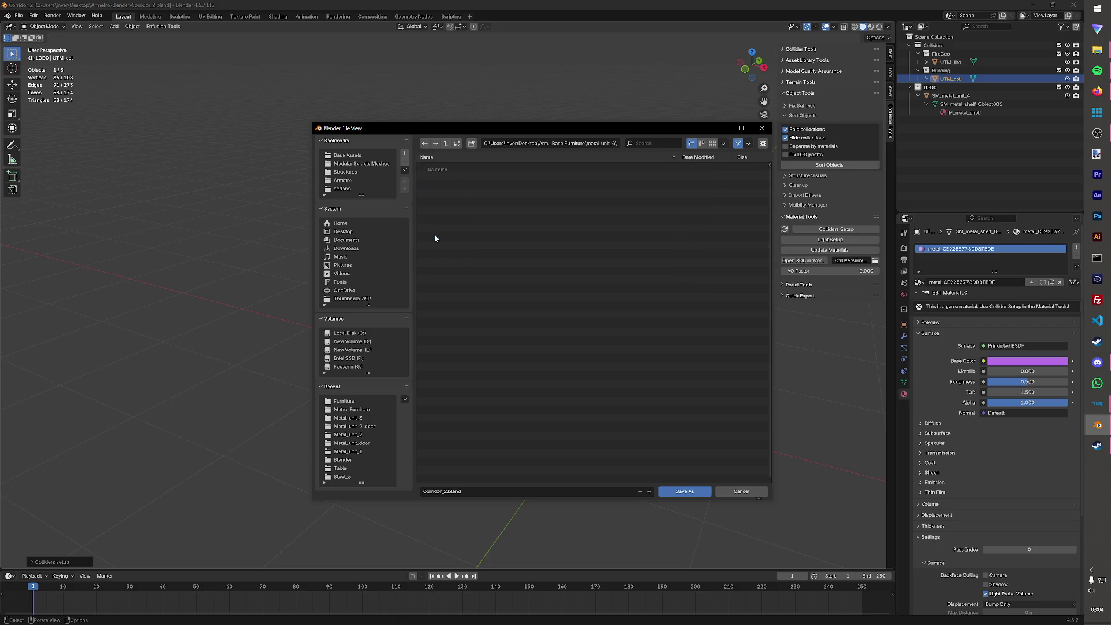
click(424, 144)
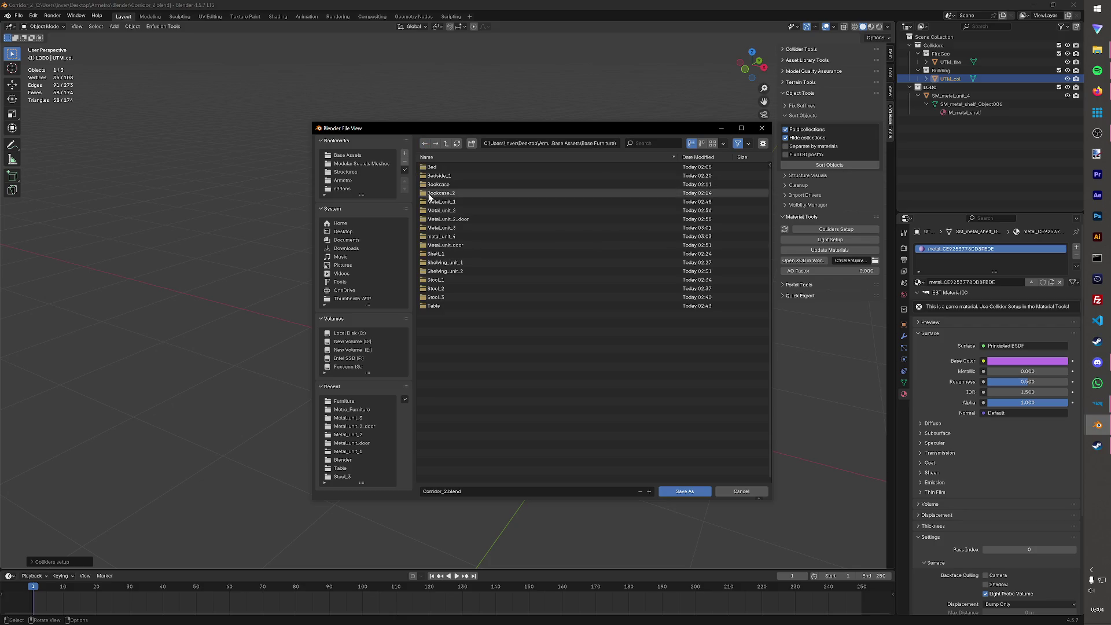
click(454, 238)
ctrl+click(454, 237)
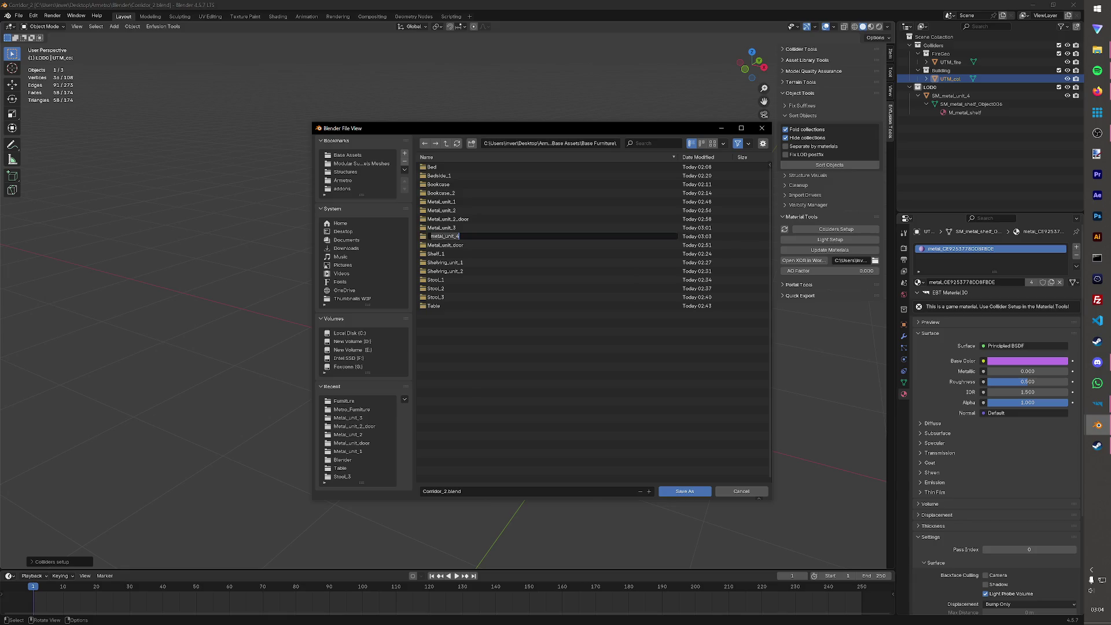
text(M)
key(Return)
double_click(455, 235)
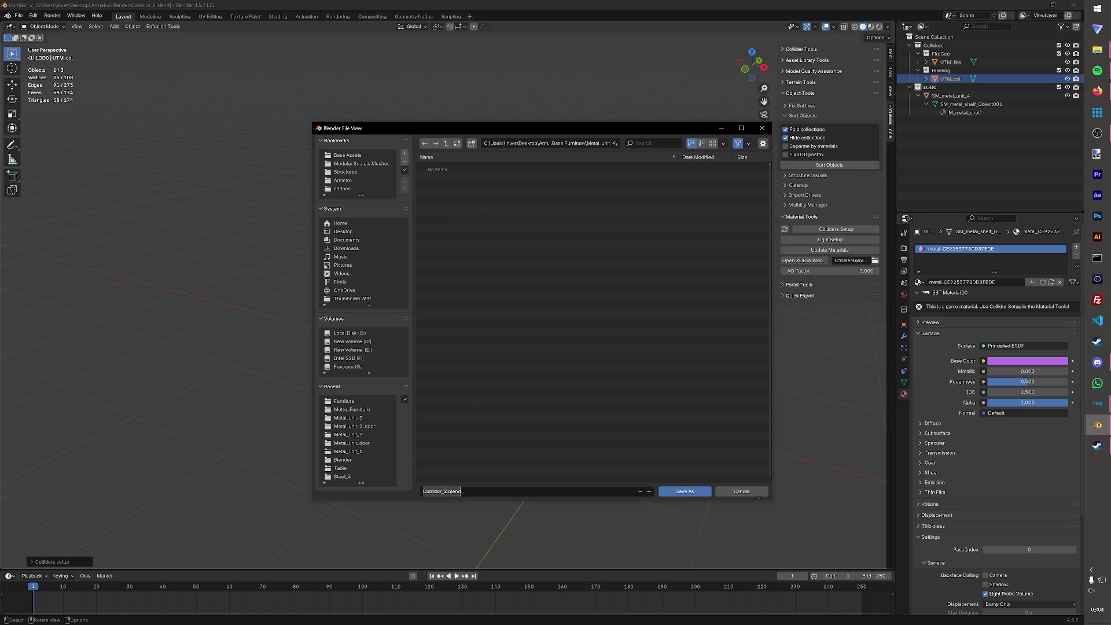
text(metal_unit_4)
click(684, 491)
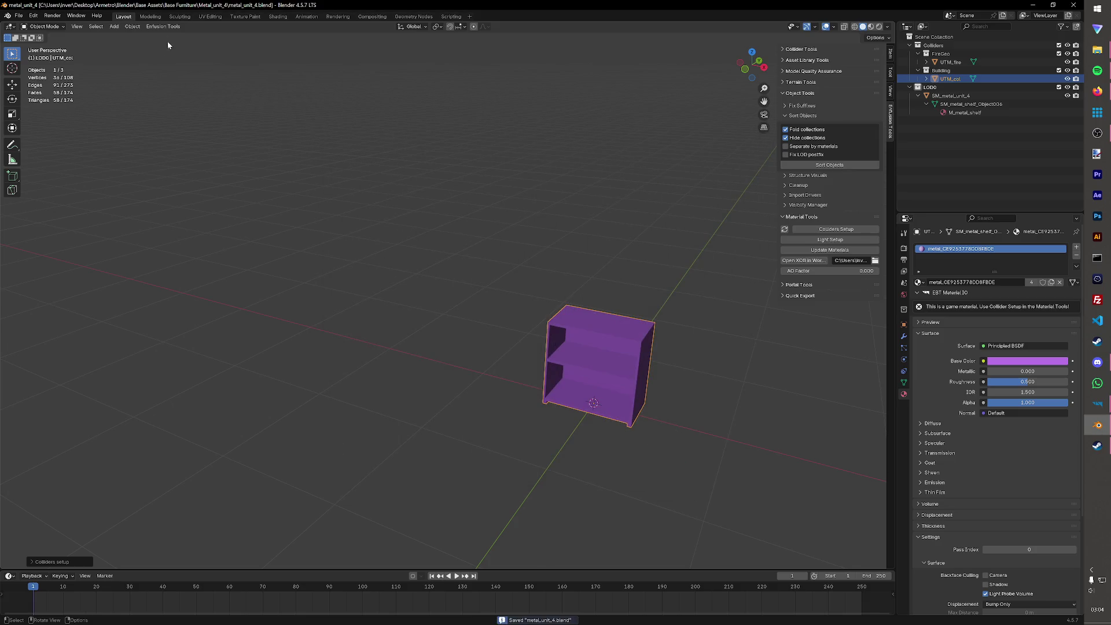
- Export metal_unit_4.fbx into Metro_Furniture via Enfusion Tools, then switch to Enfusion Workbench
click(167, 27)
mouse_move(168, 44)
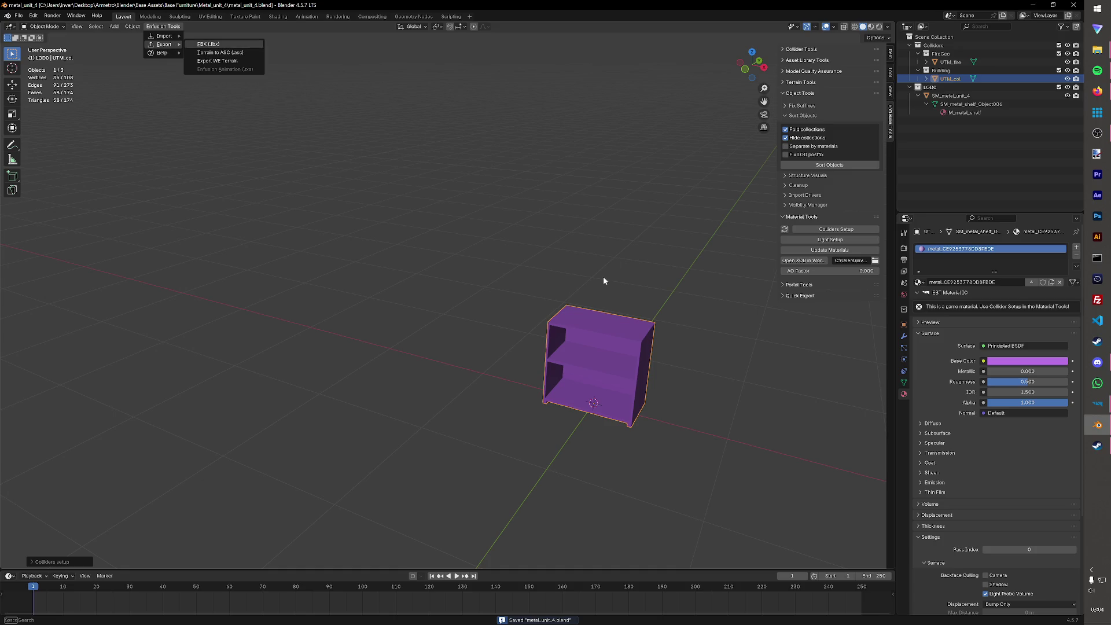
key(Return)
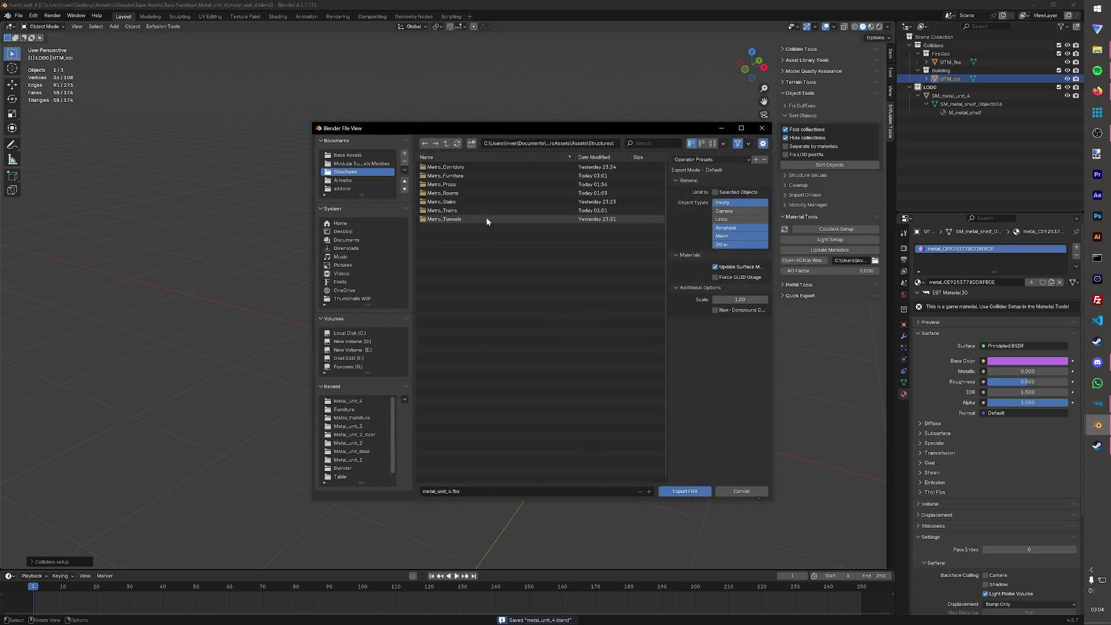
double_click(460, 175)
click(689, 491)
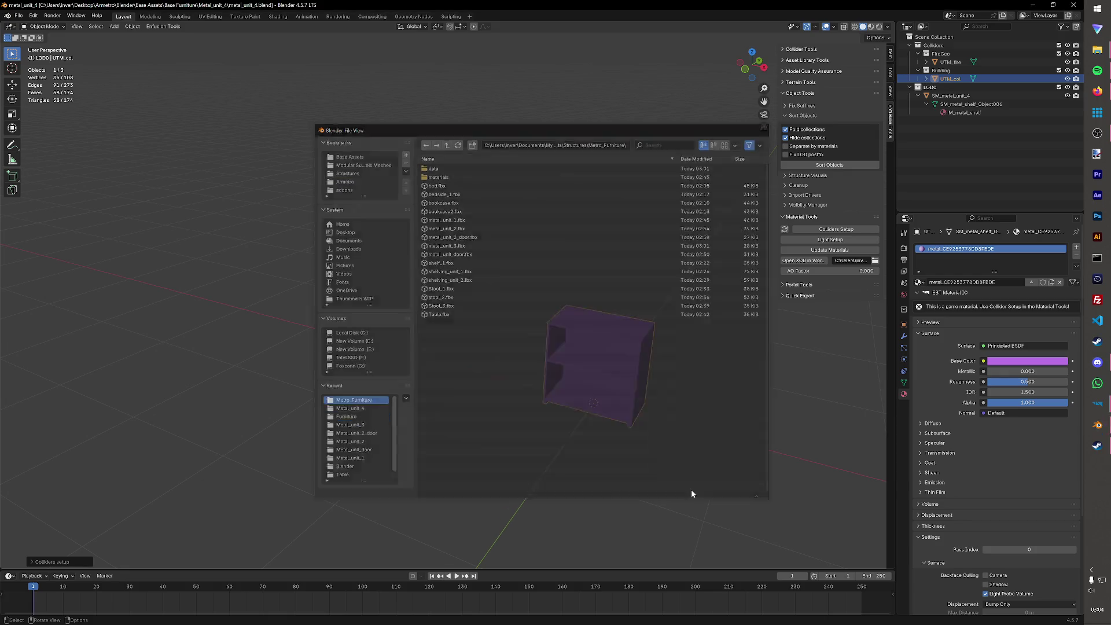
mouse_move(1098, 403)
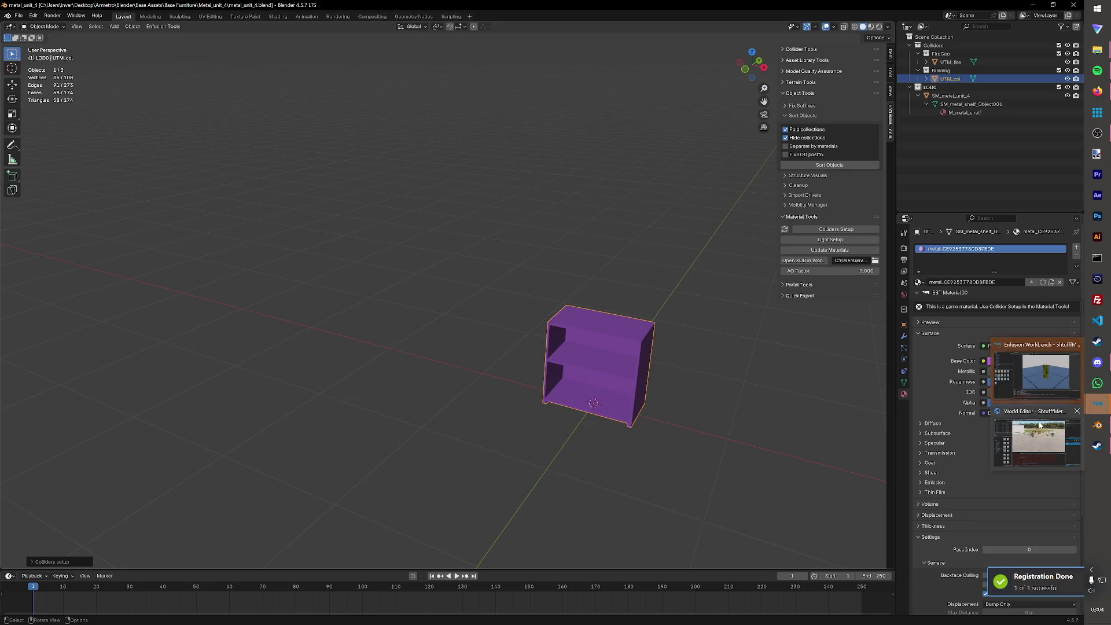
click(1005, 380)
- Register the model, duplicate Metal_unit_3.et as Metal_unit_4, and open the new prefab
click(538, 331)
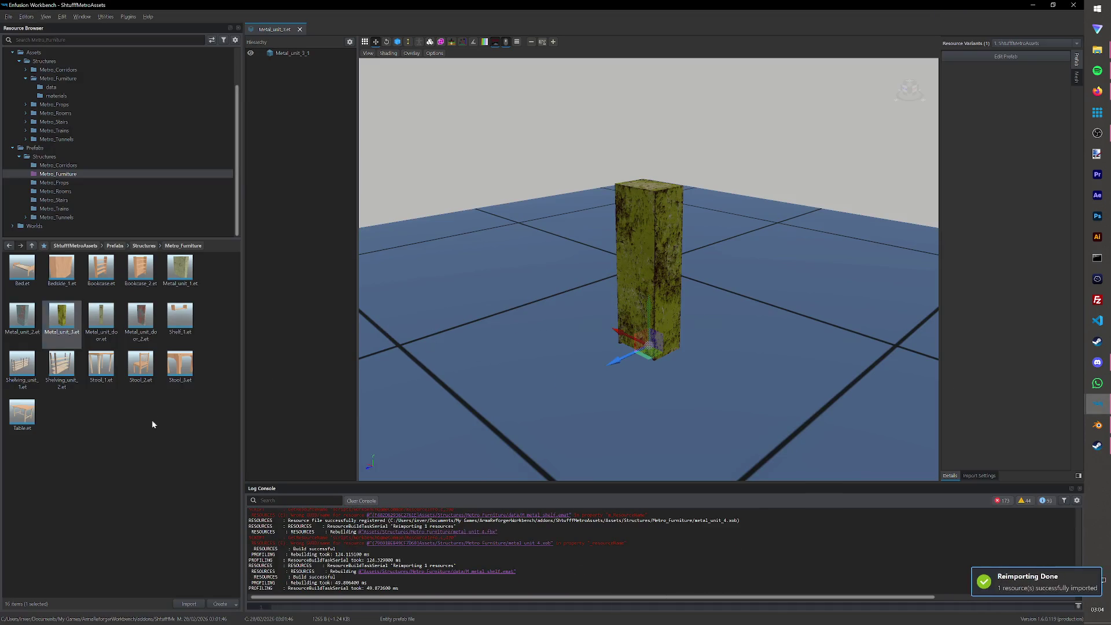
right_click(77, 326)
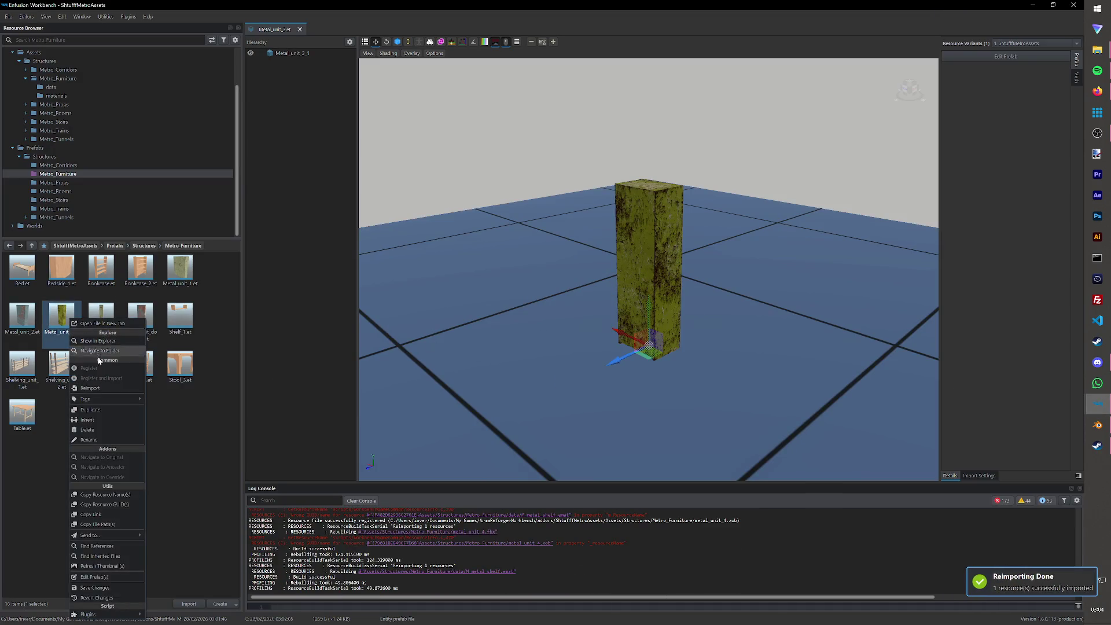
click(102, 410)
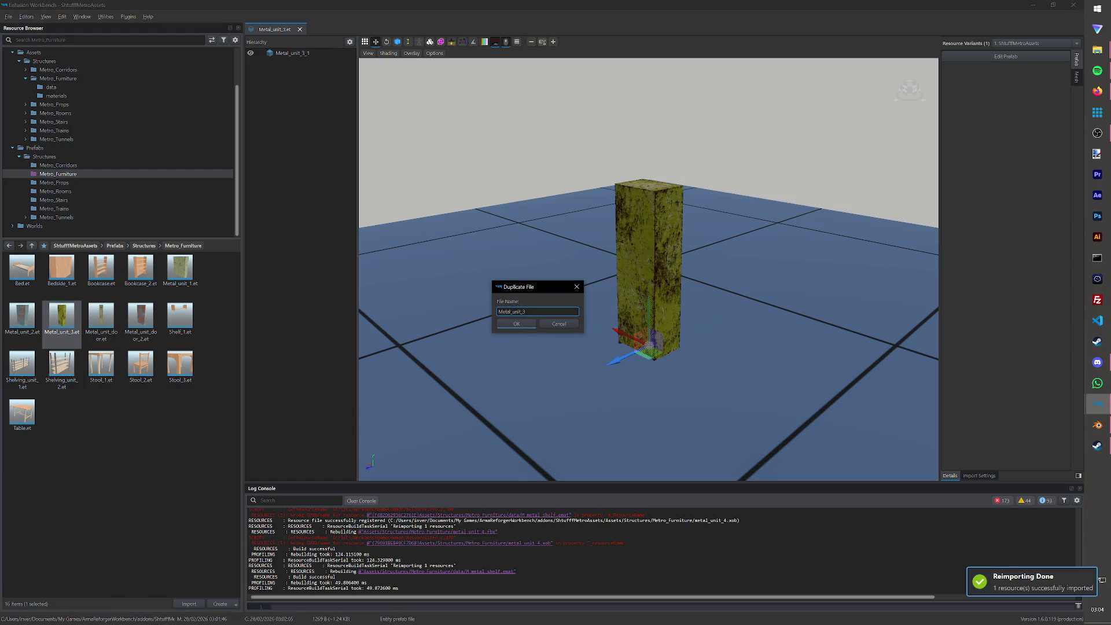
key(BackSpace)
text(4)
key(Return)
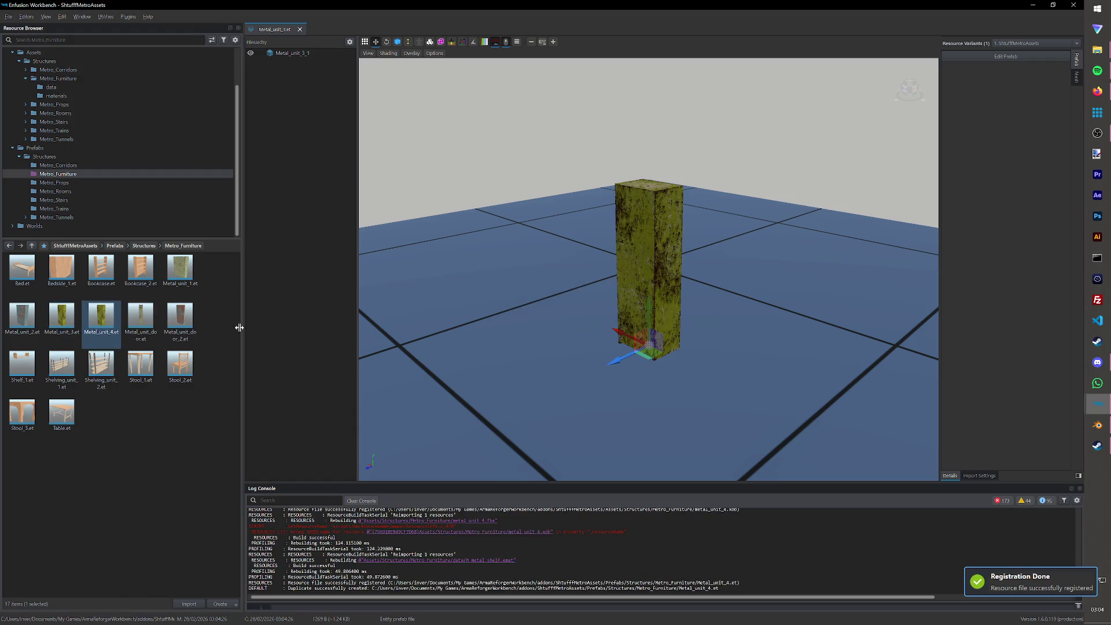
double_click(105, 315)
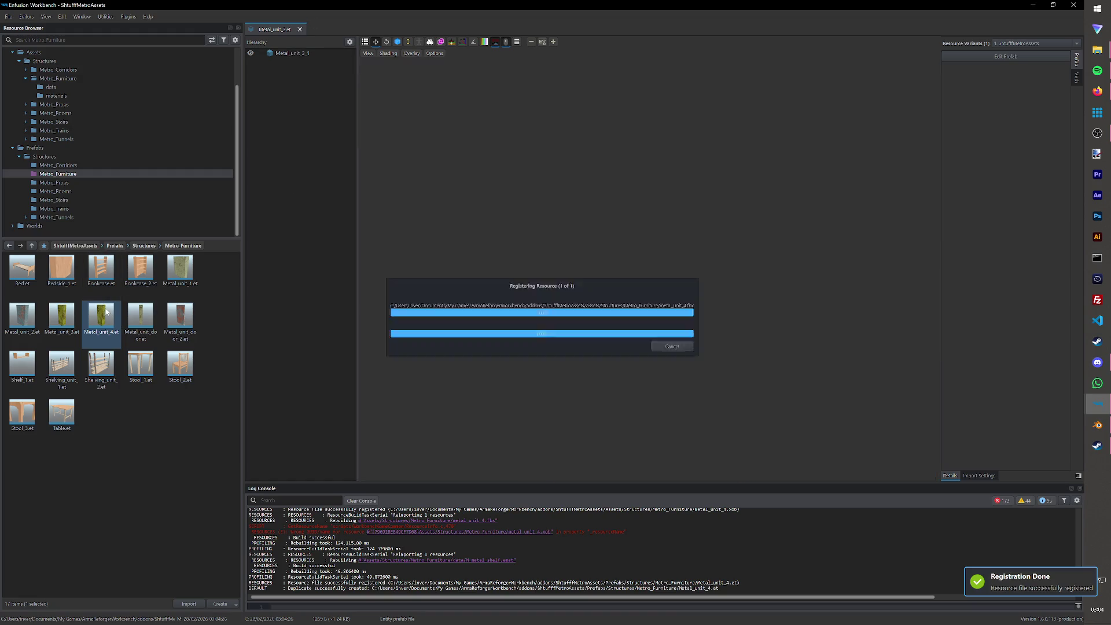
- Set the Metal_unit_4 prefab's MeshObject to metal_unit_4.xob
click(983, 58)
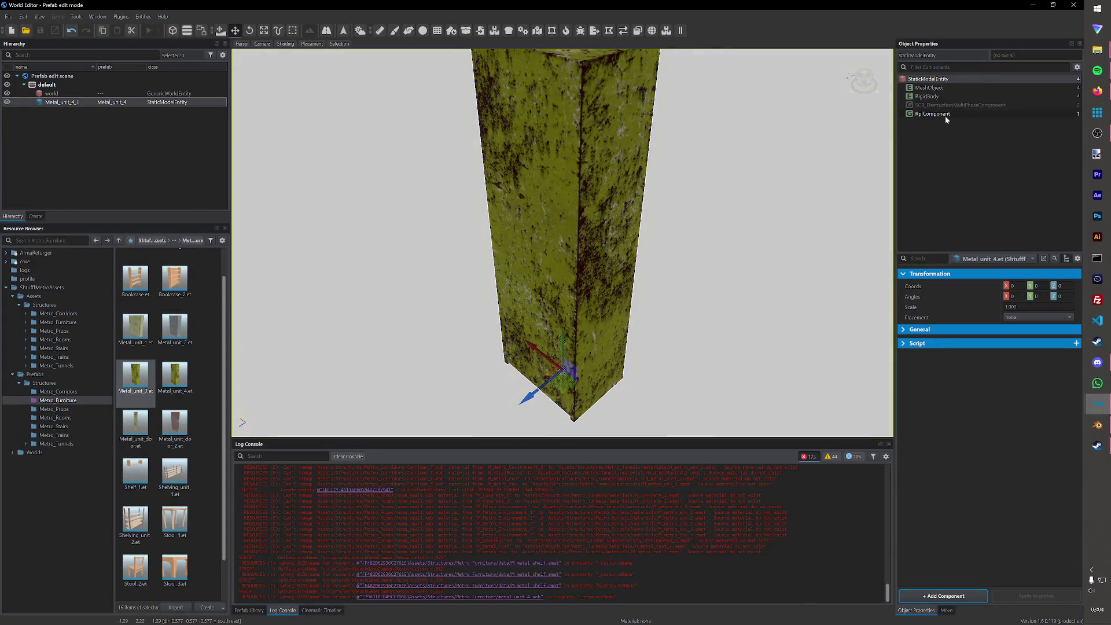
click(947, 87)
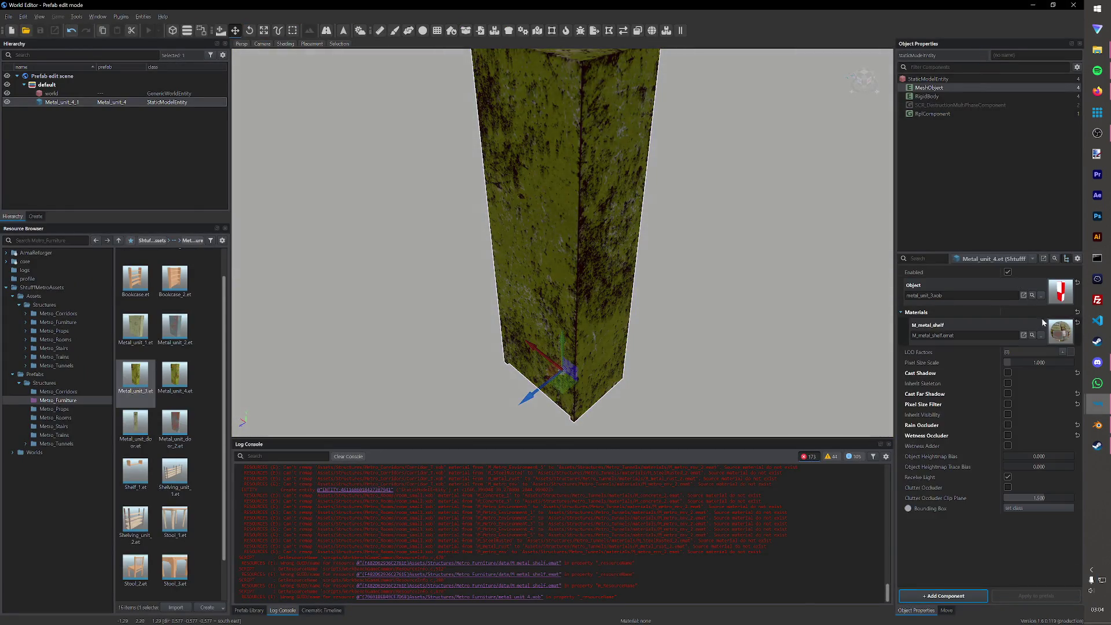
click(1040, 294)
click(415, 325)
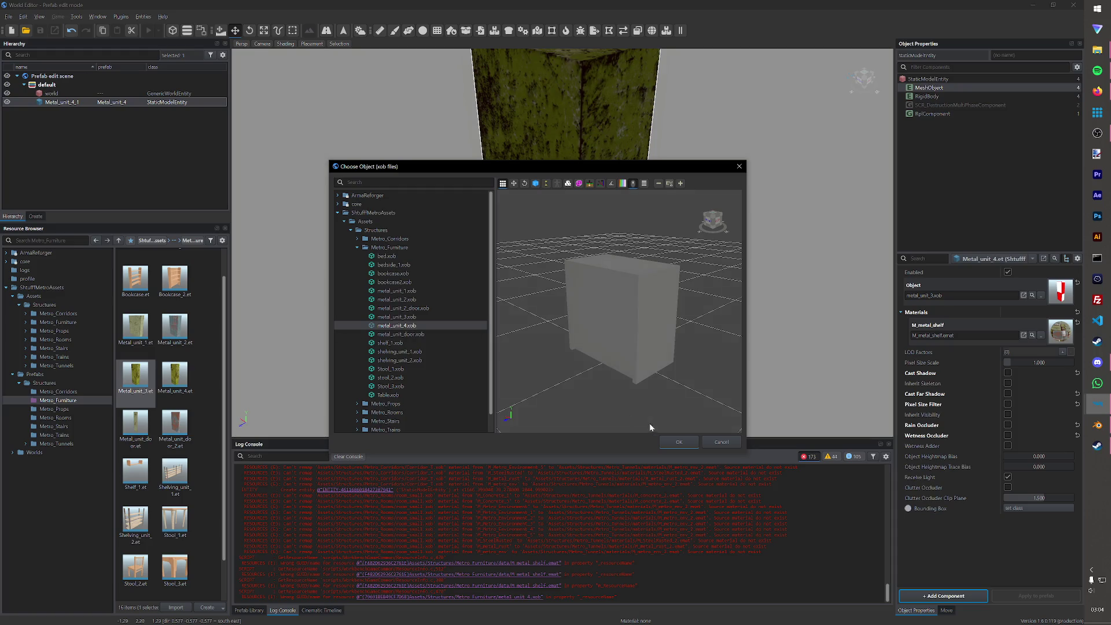
click(680, 442)
- Save the prefab and bring up the Load World list
key(ctrl+s)
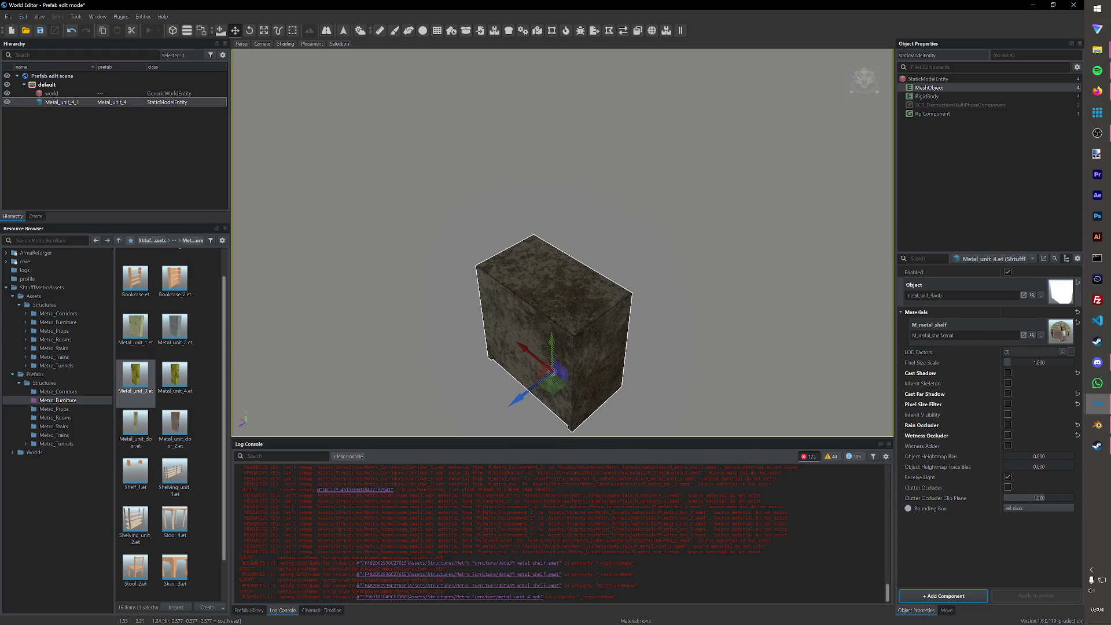
click(12, 13)
click(35, 36)
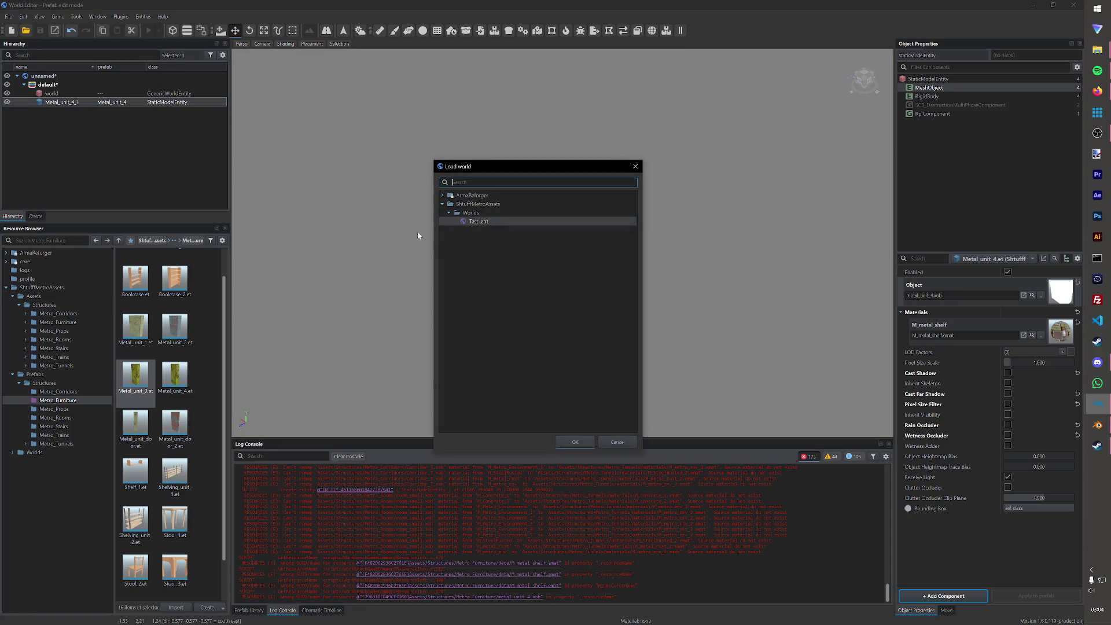
- Load Test.ent, drop Metal_unit_4.et on the concrete floor, and start play mode
double_click(494, 222)
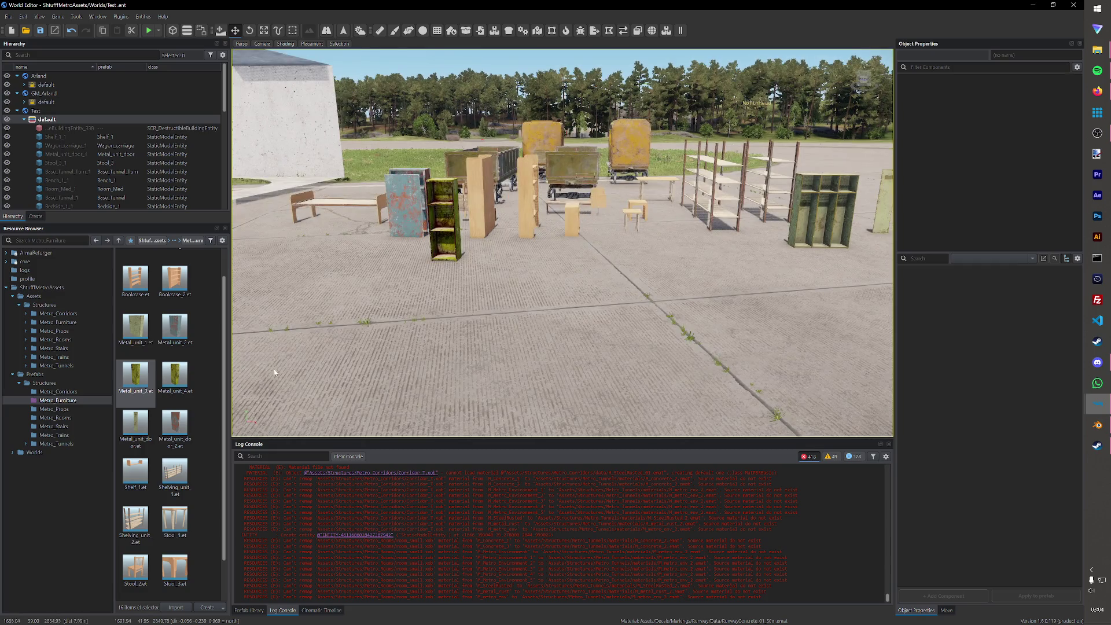
mouse_move(135, 376)
mouse_down()
mouse_move(258, 400)
mouse_move(402, 379)
mouse_up()
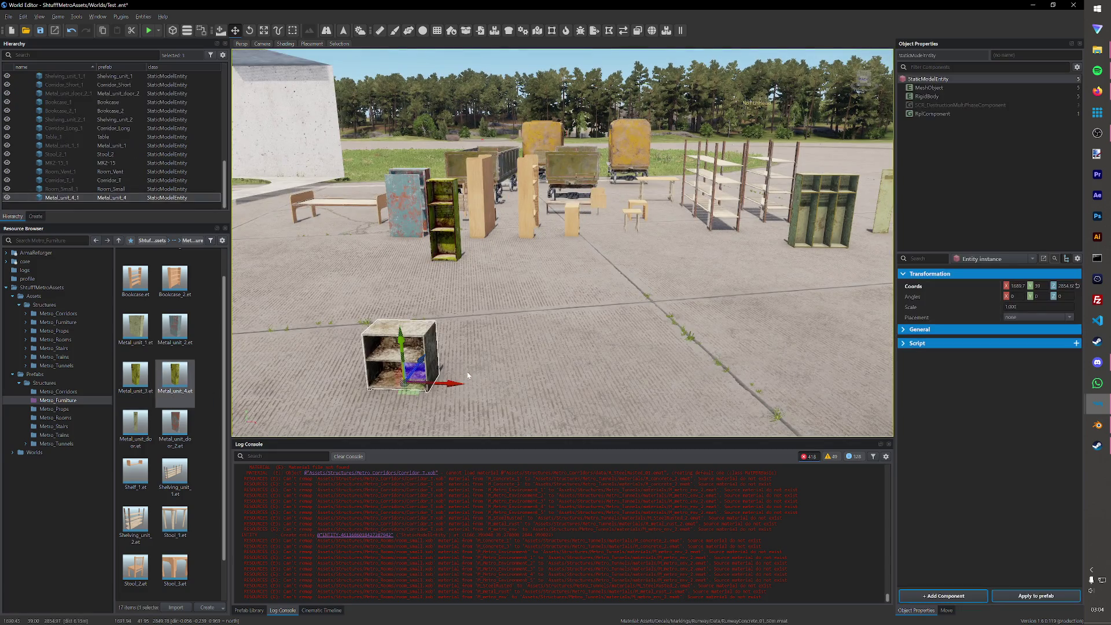
click(152, 31)
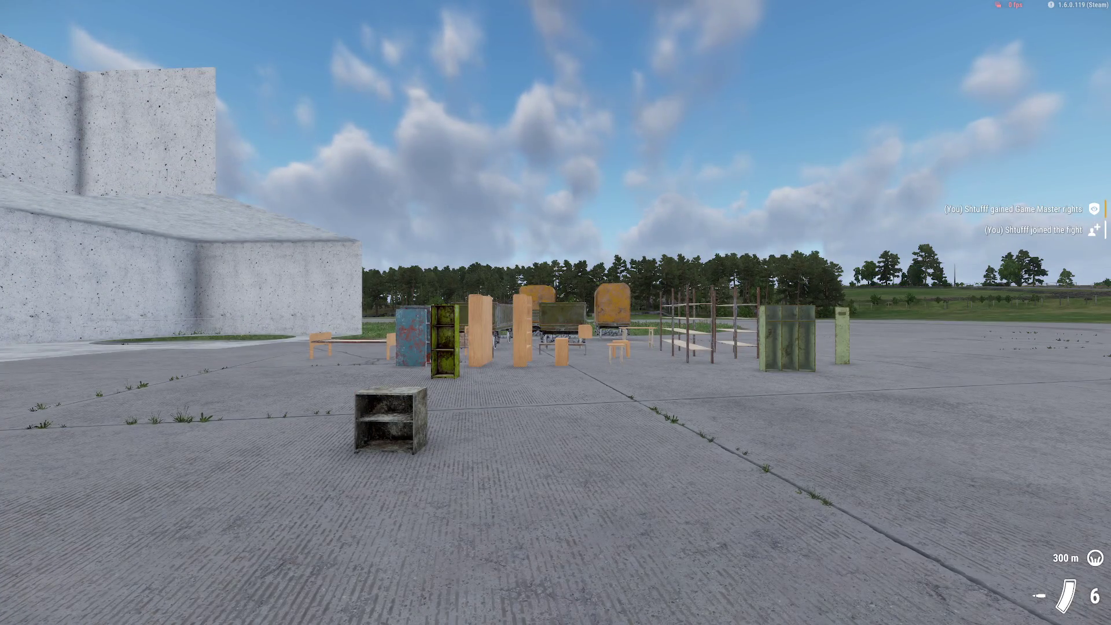
- Walk up to the Metal_unit_4 cabinet, shoot it, then exit play mode
key(w)
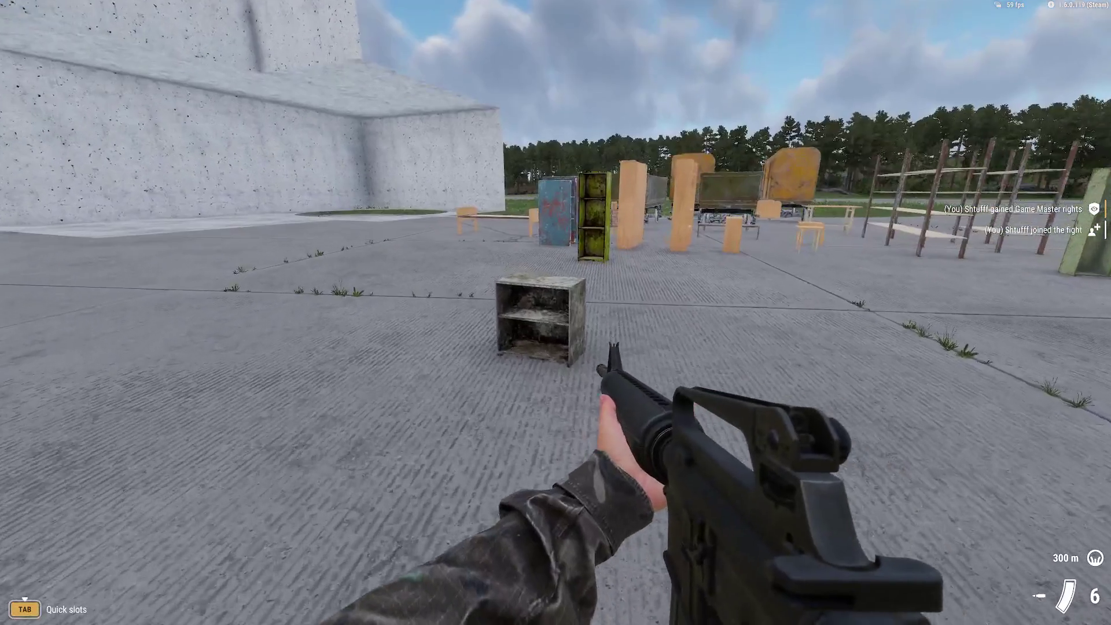
click(555, 312)
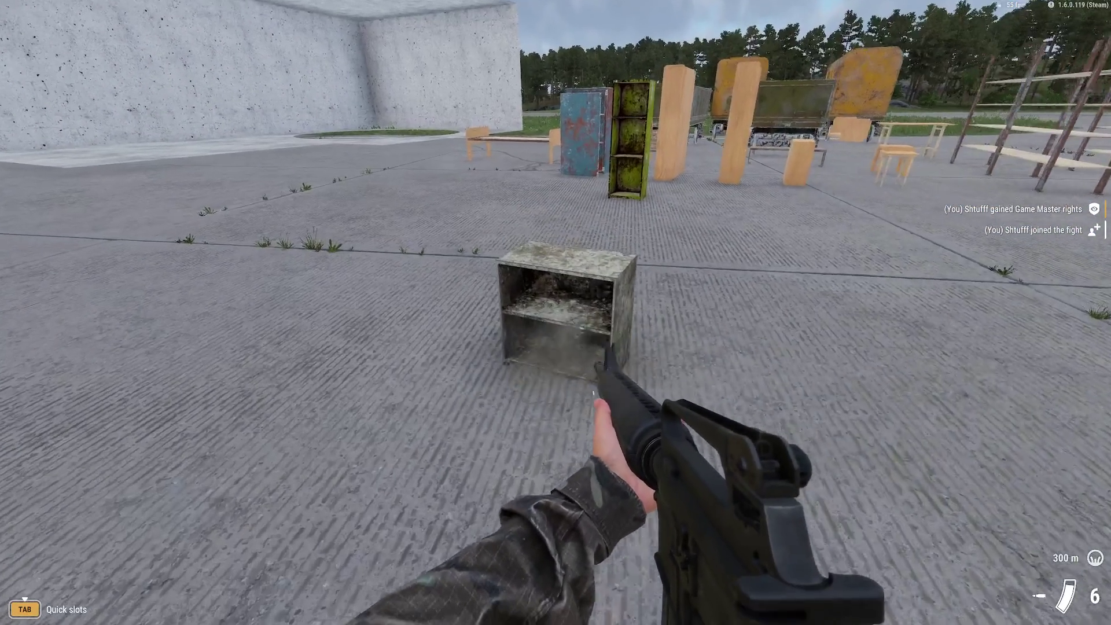
key(Escape)
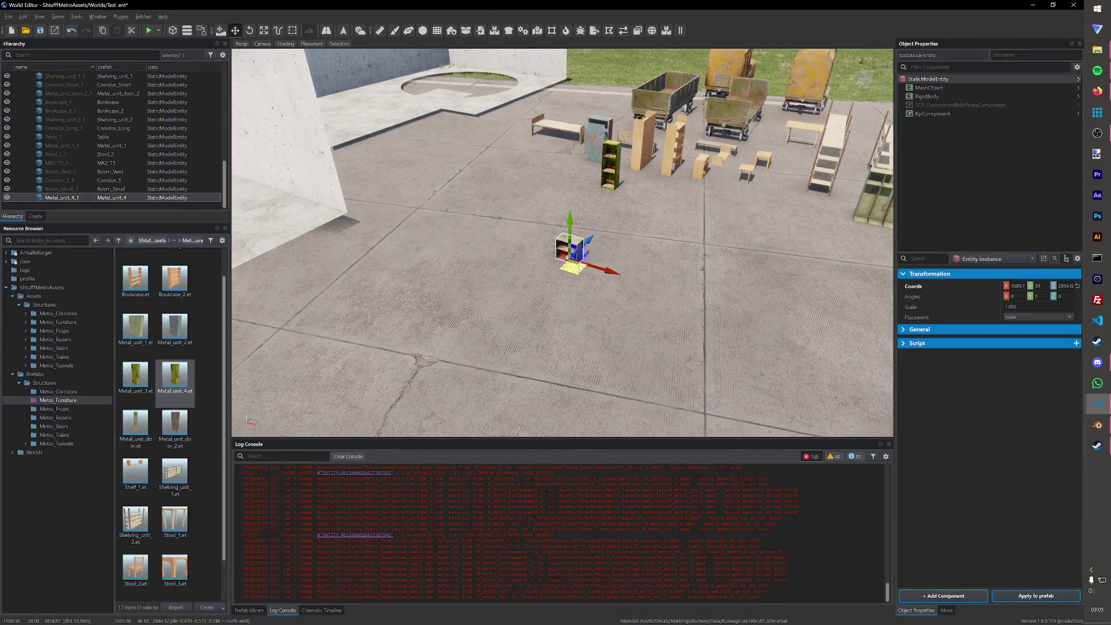
- Move the cabinet beside the other furniture, save the Test world, and switch back to Blender
mouse_move(597, 262)
mouse_down()
mouse_move(743, 235)
mouse_move(717, 198)
mouse_up()
key(ctrl+s)
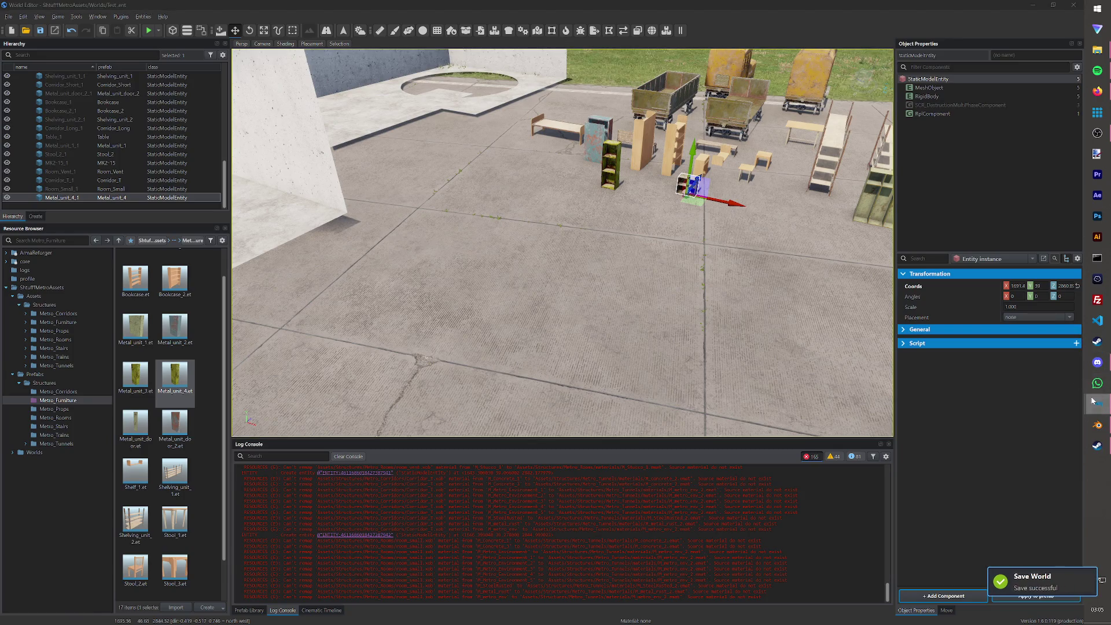
mouse_move(1097, 404)
click(1035, 441)
click(1097, 425)
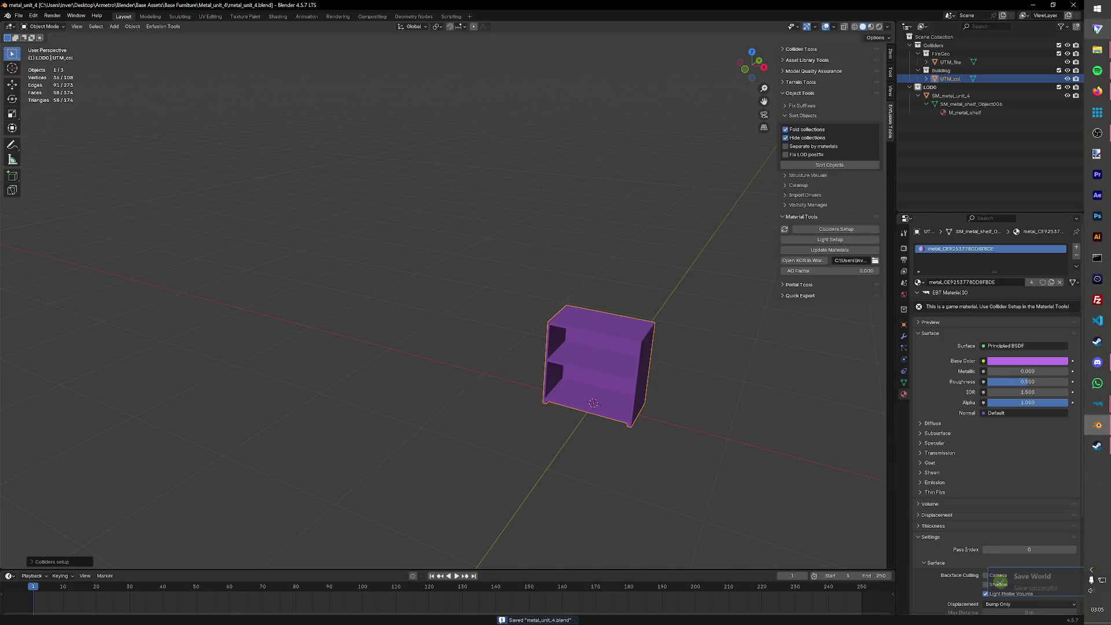
- Open Corridor_2.blend, delete every object in its scene, and save it
key(alt+Tab)
mouse_move(1100, 52)
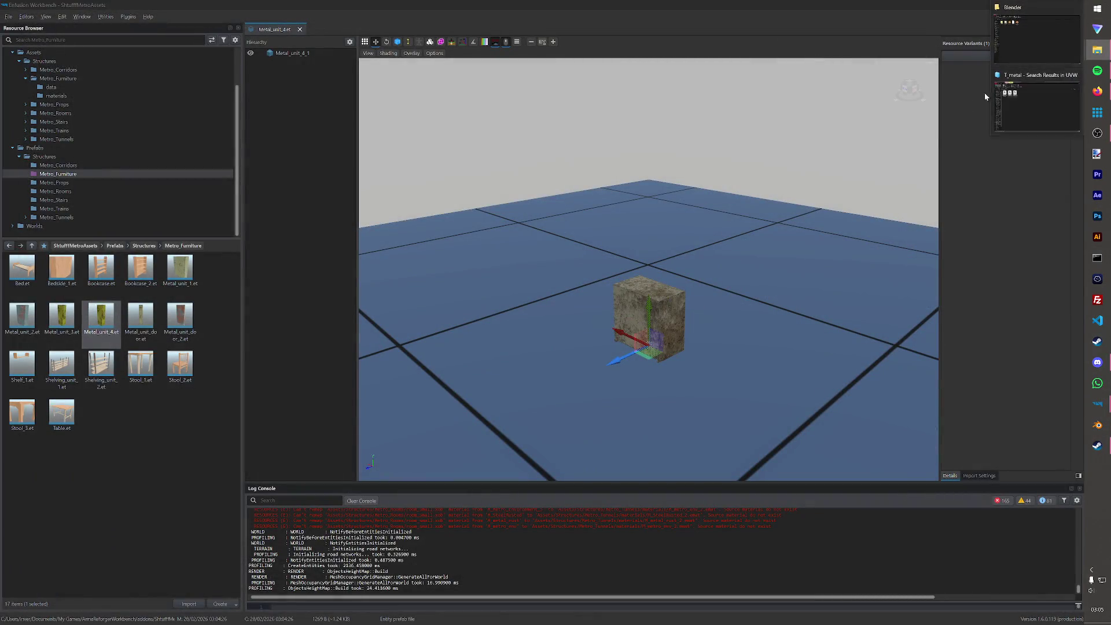
click(993, 68)
double_click(213, 127)
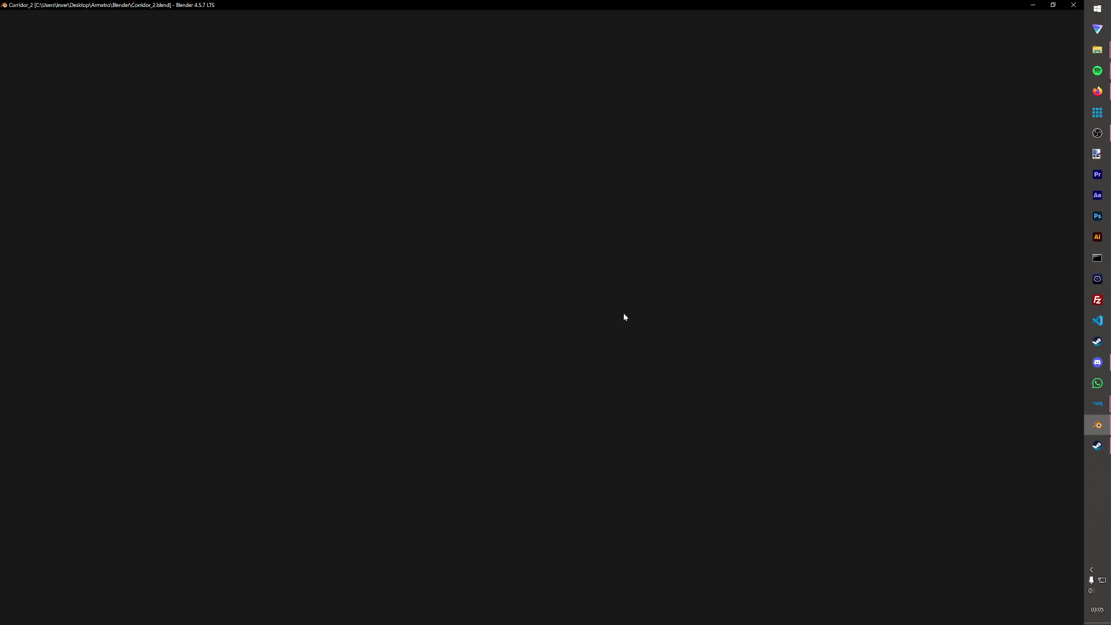
key(a)
key(Delete)
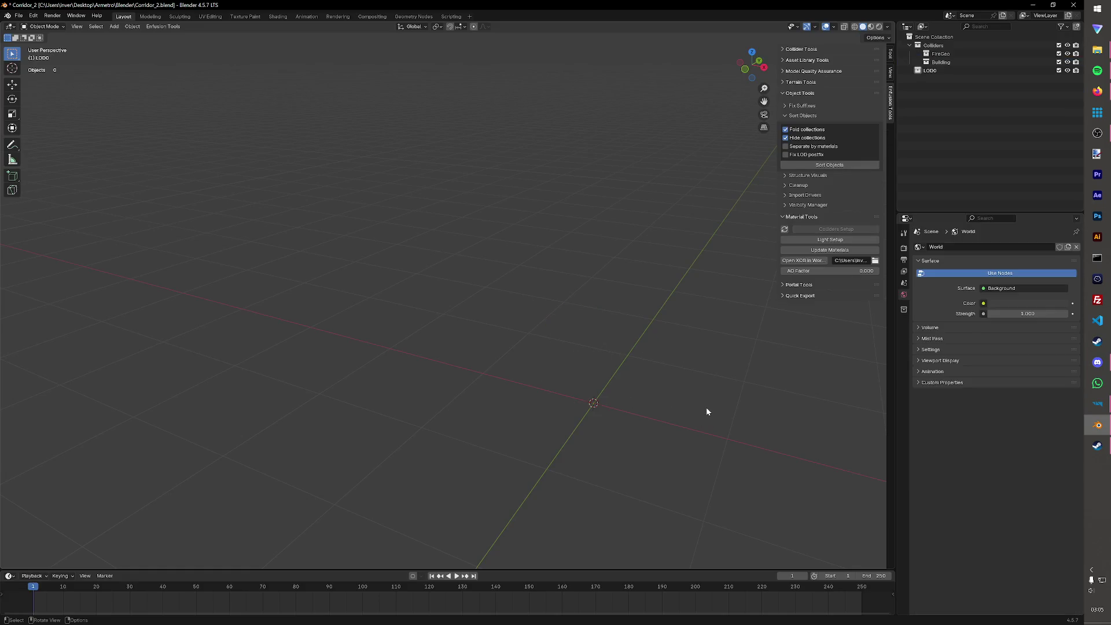
key(ctrl+s)
- Import SM_metal_table.FBX from the subway tunnels Furniture meshes folder
click(18, 16)
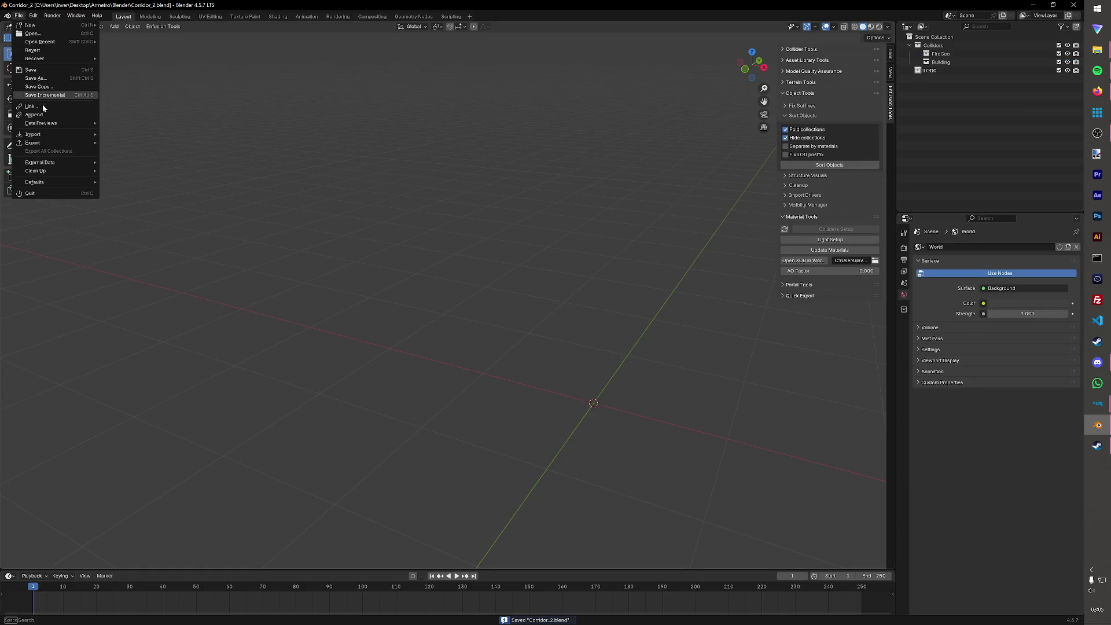
mouse_move(35, 134)
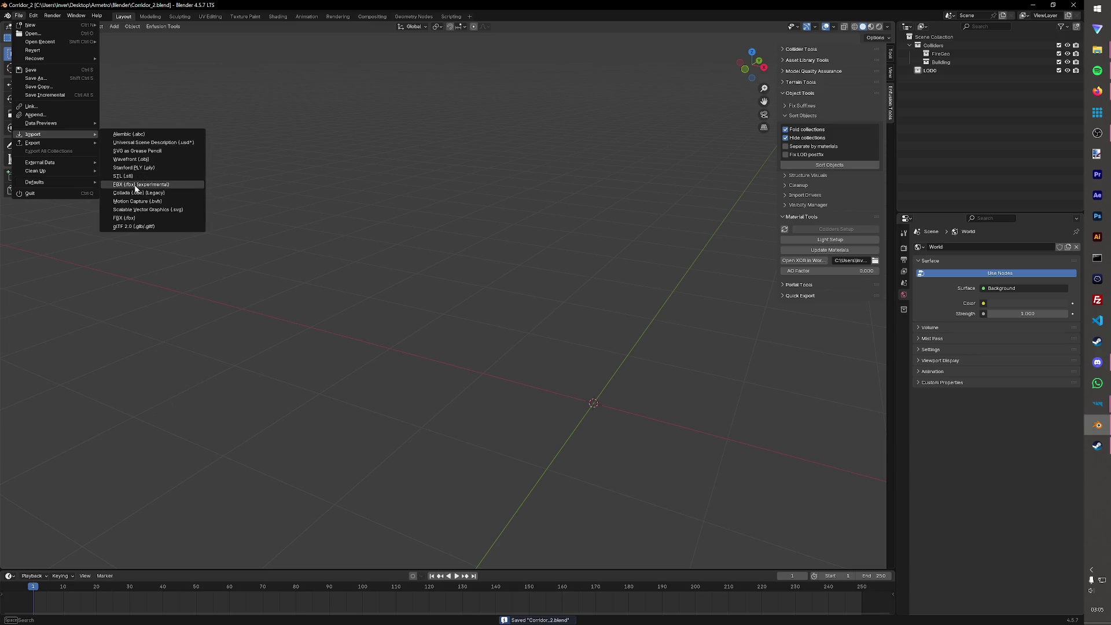
click(139, 184)
click(361, 163)
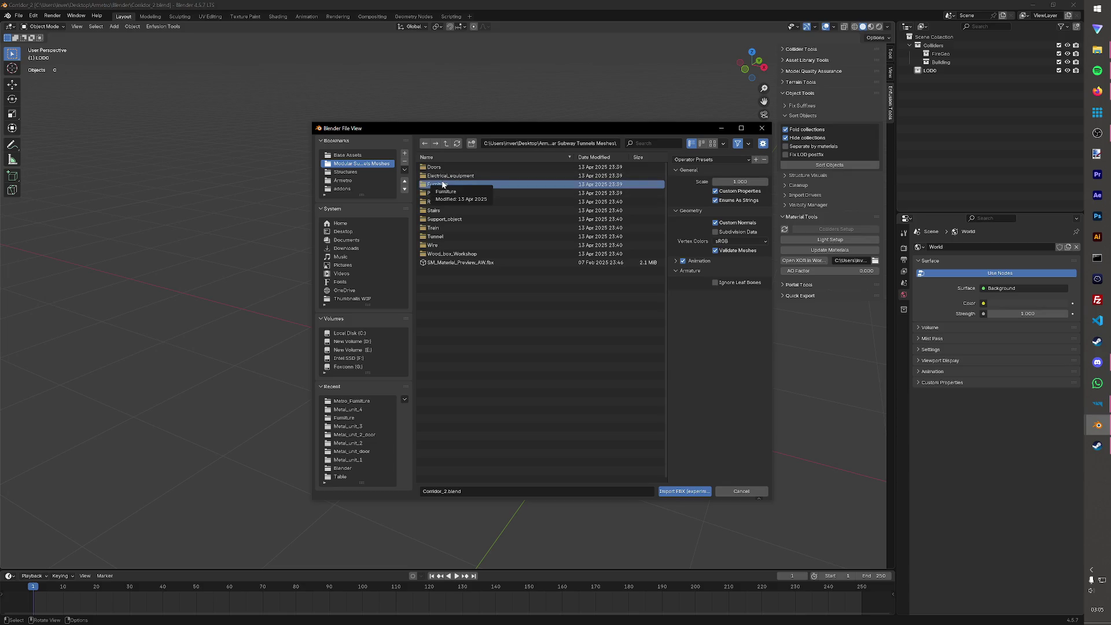
double_click(442, 183)
click(450, 331)
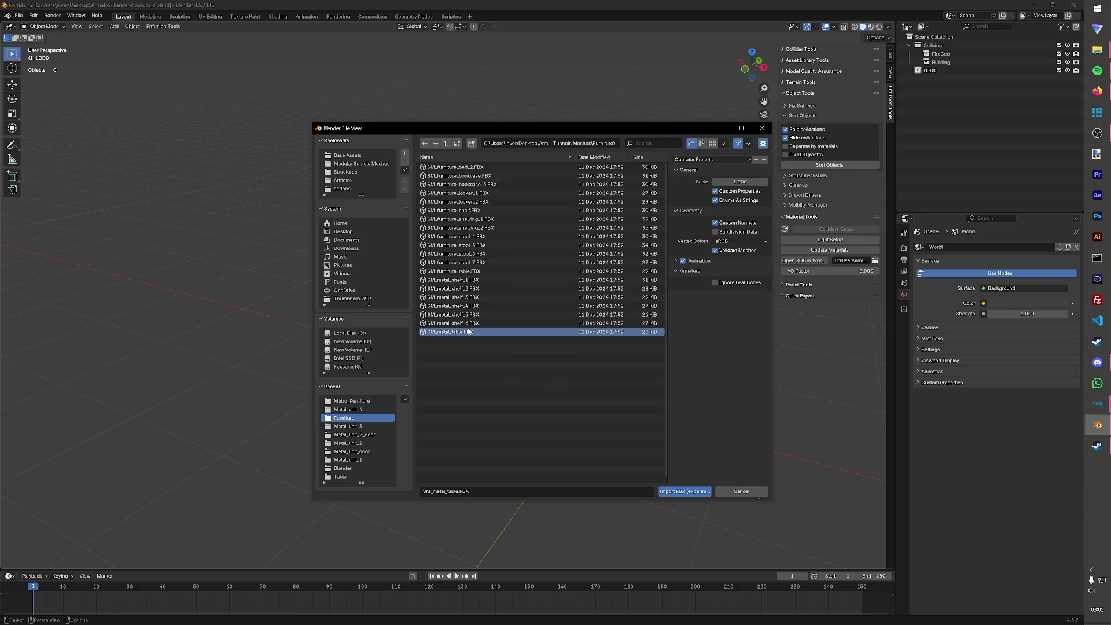
click(685, 491)
mouse_move(684, 490)
middle_down()
mouse_move(693, 346)
mouse_move(628, 353)
middle_up()
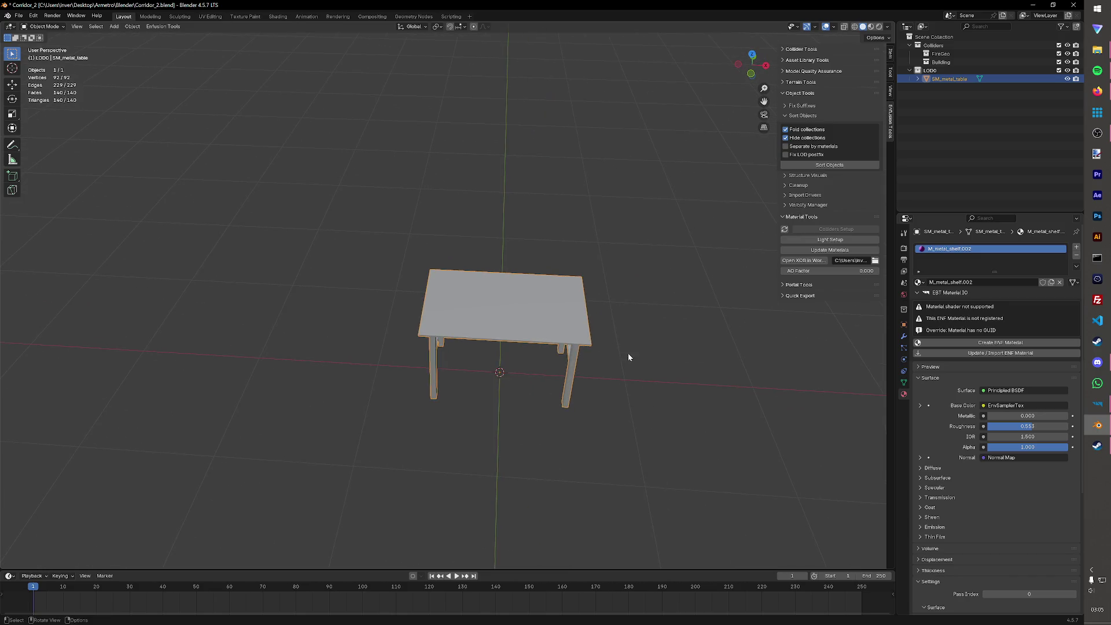
- Rename the table's material from M_metal_shelf.002 to M_metal_shelf
click(501, 306)
double_click(949, 79)
click(966, 78)
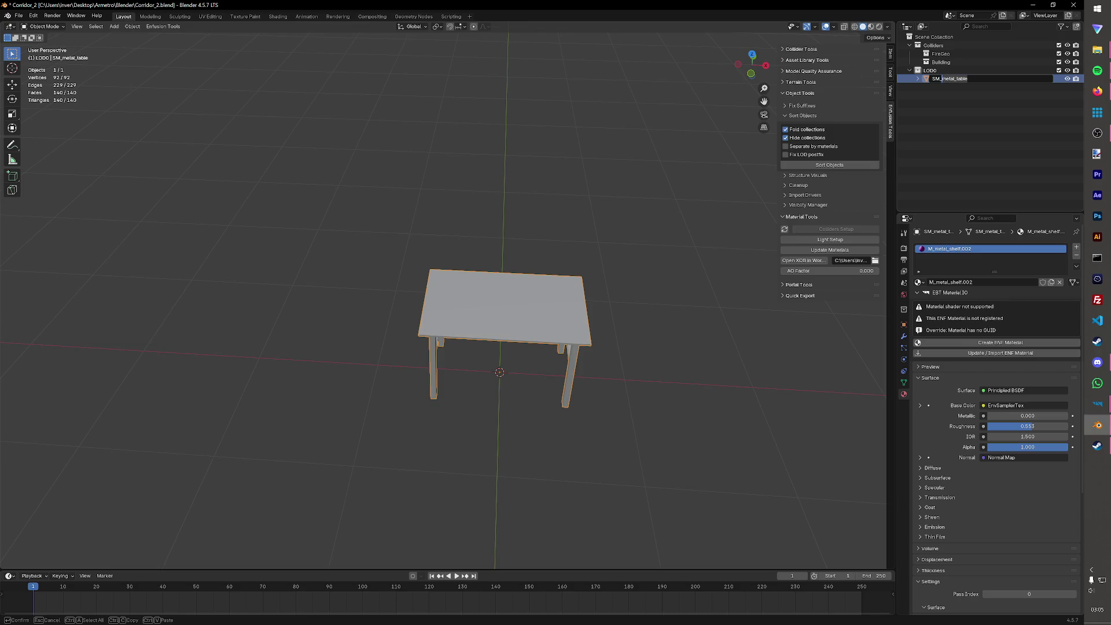
key(Return)
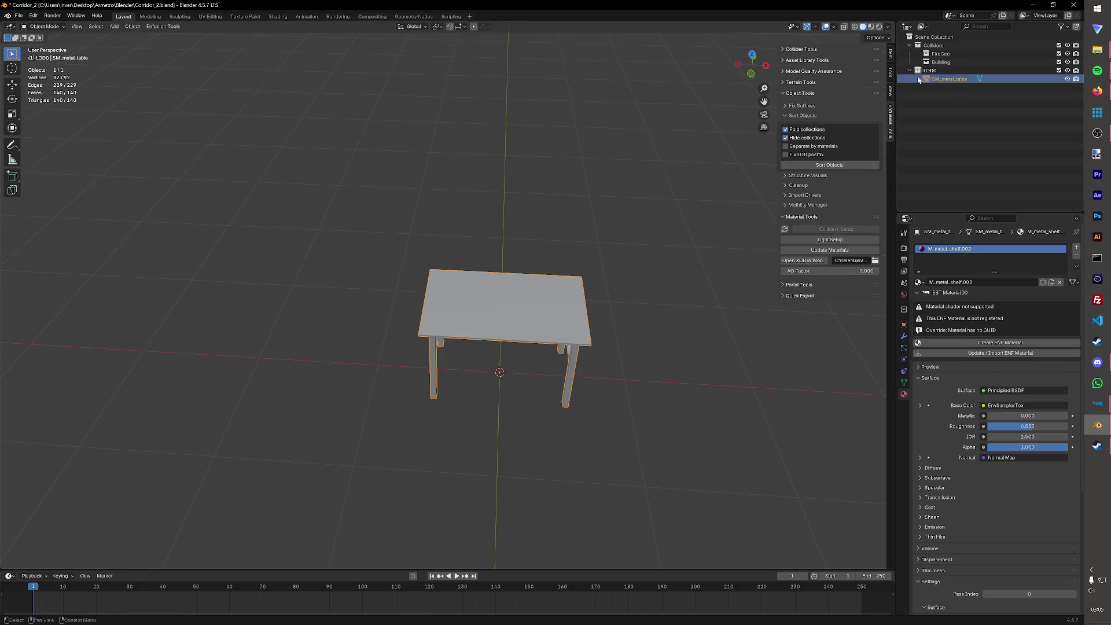
click(917, 79)
click(926, 86)
double_click(989, 96)
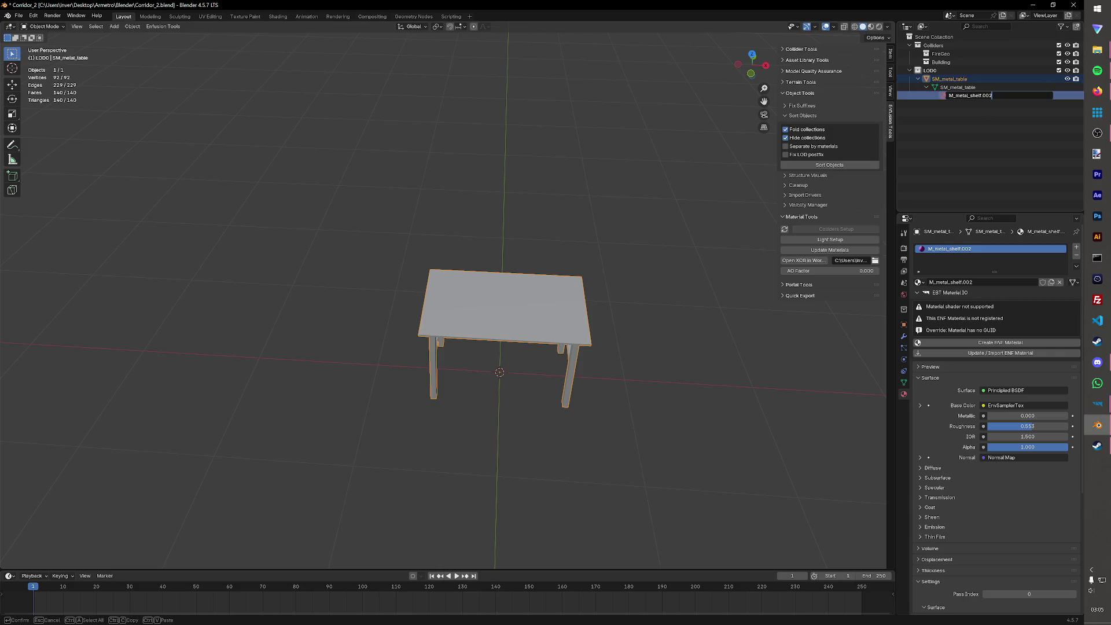
key(Return)
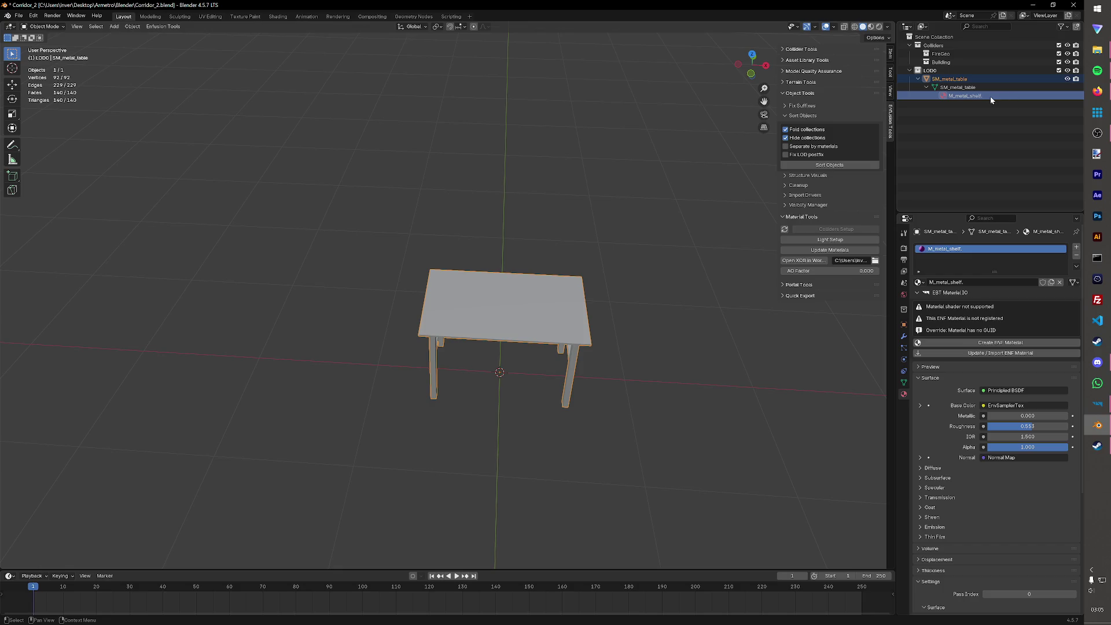
double_click(991, 96)
key(Return)
key(ctrl+s)
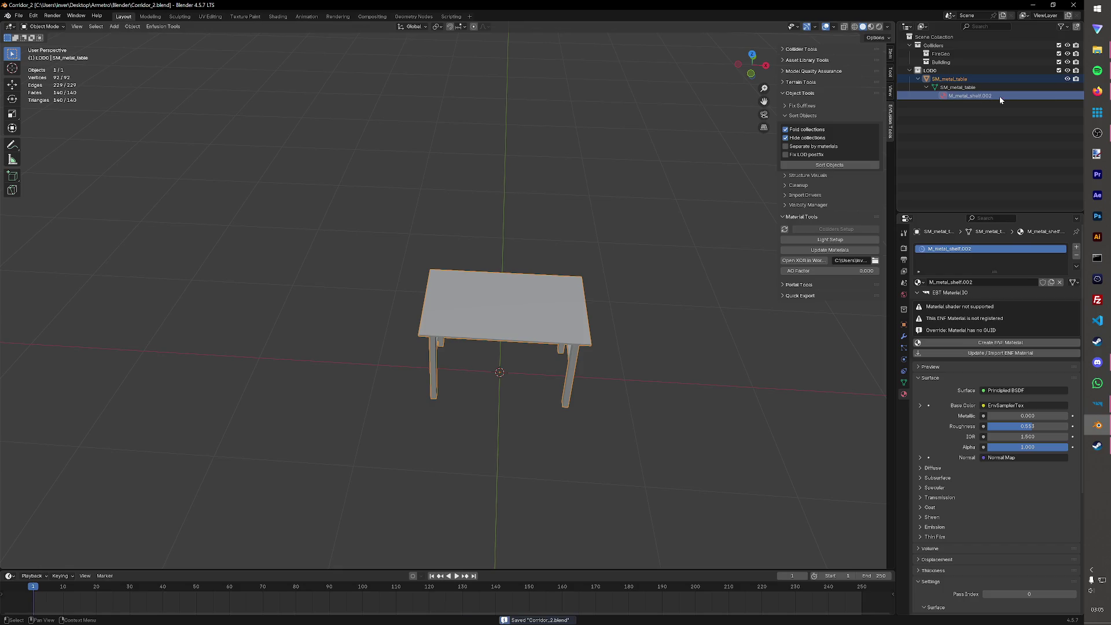
double_click(999, 96)
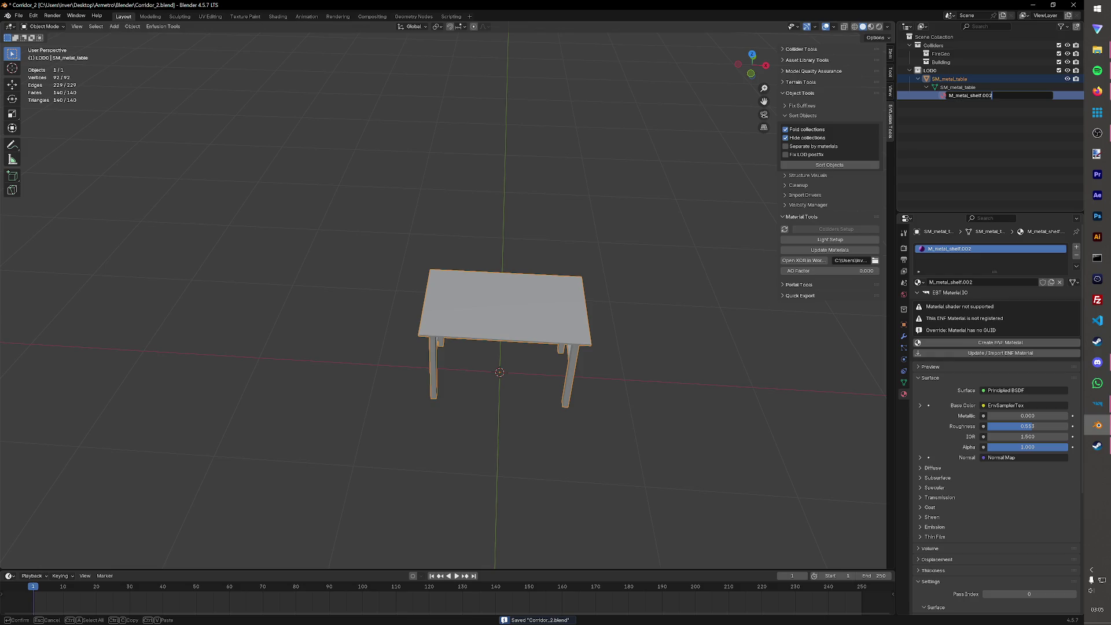
key(BackSpace)
key(Return)
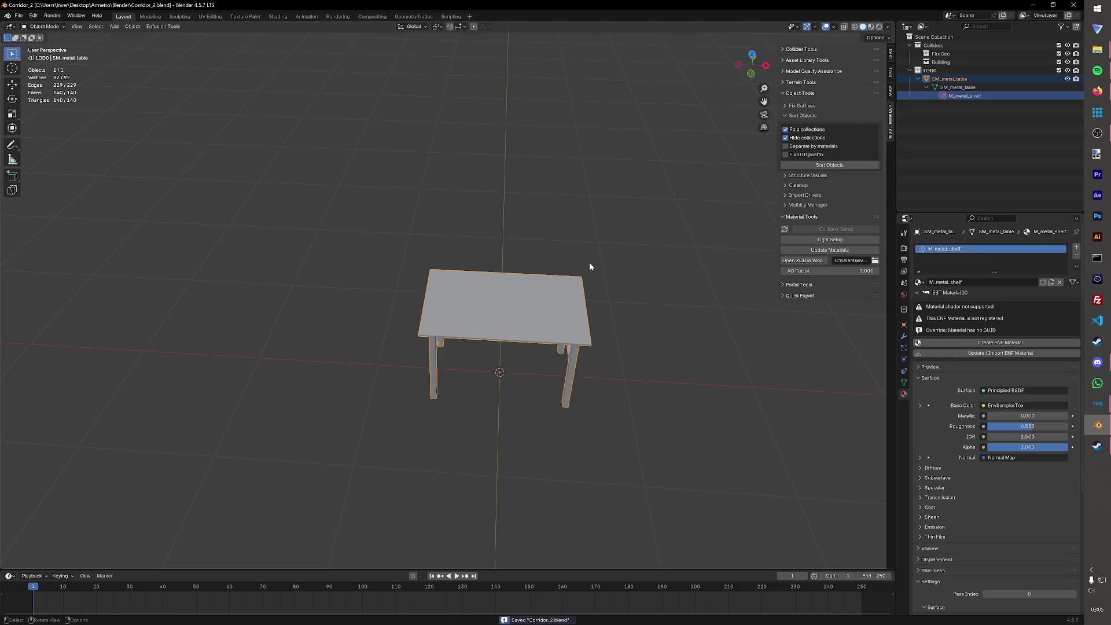
- Duplicate the table in place, name the copy UTM_fire, and save
click(590, 266)
click(980, 88)
key(shift+d)
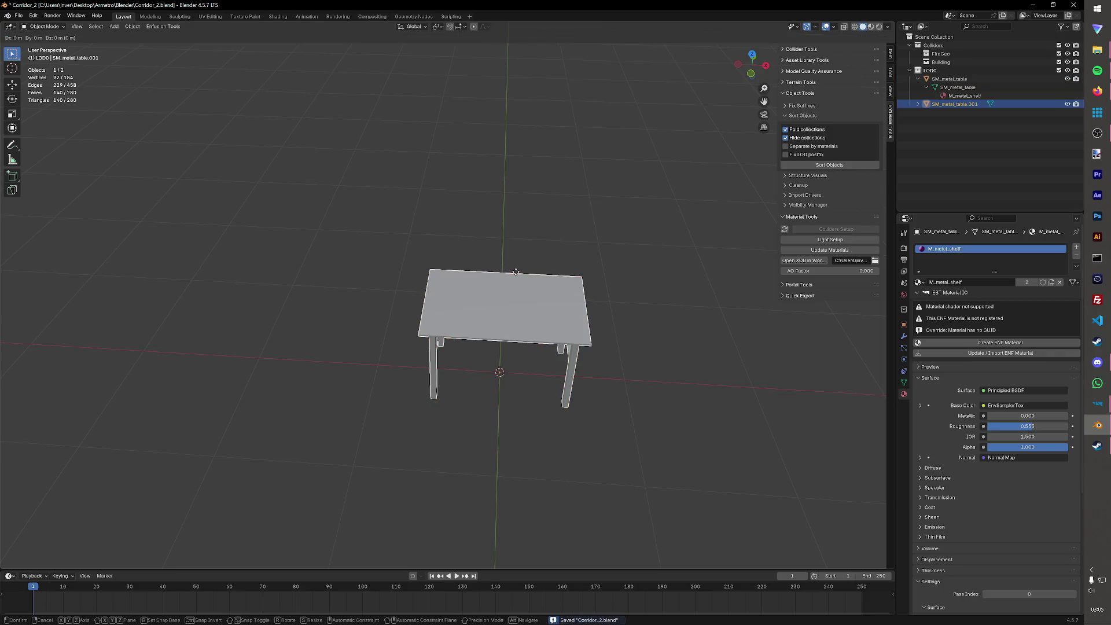
key(Escape)
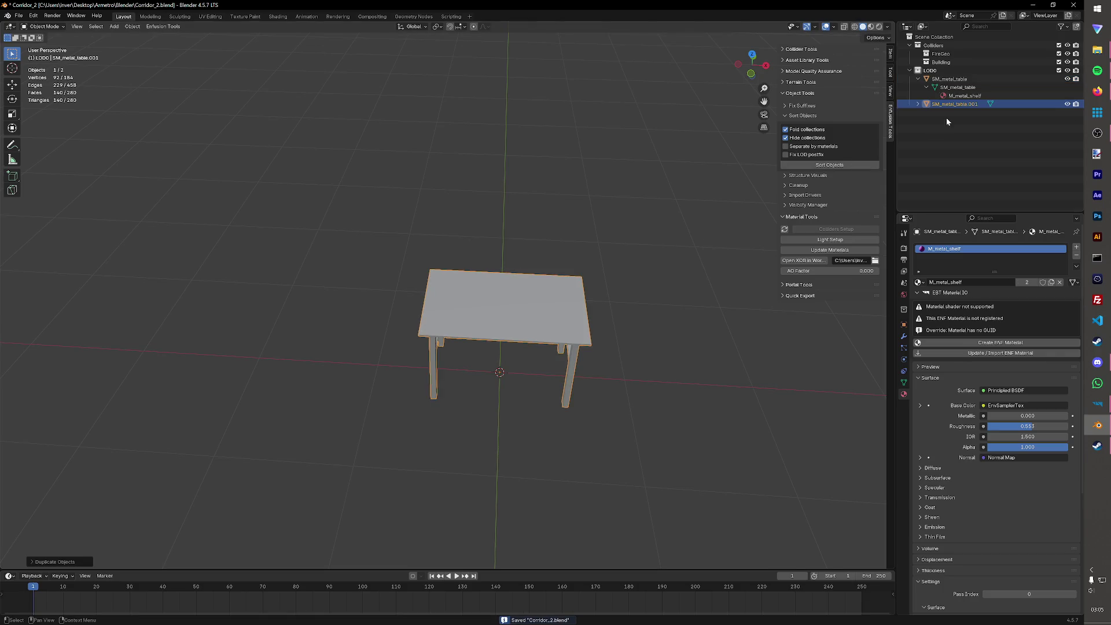
double_click(954, 104)
text(UTM)
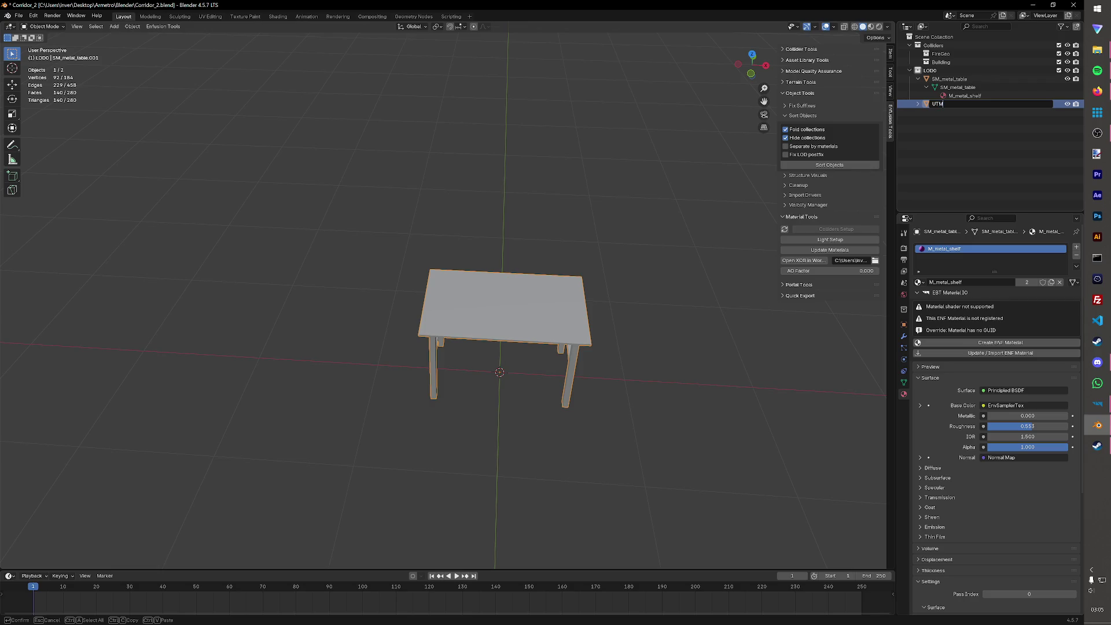
text(_fire)
key(Return)
key(ctrl+s)
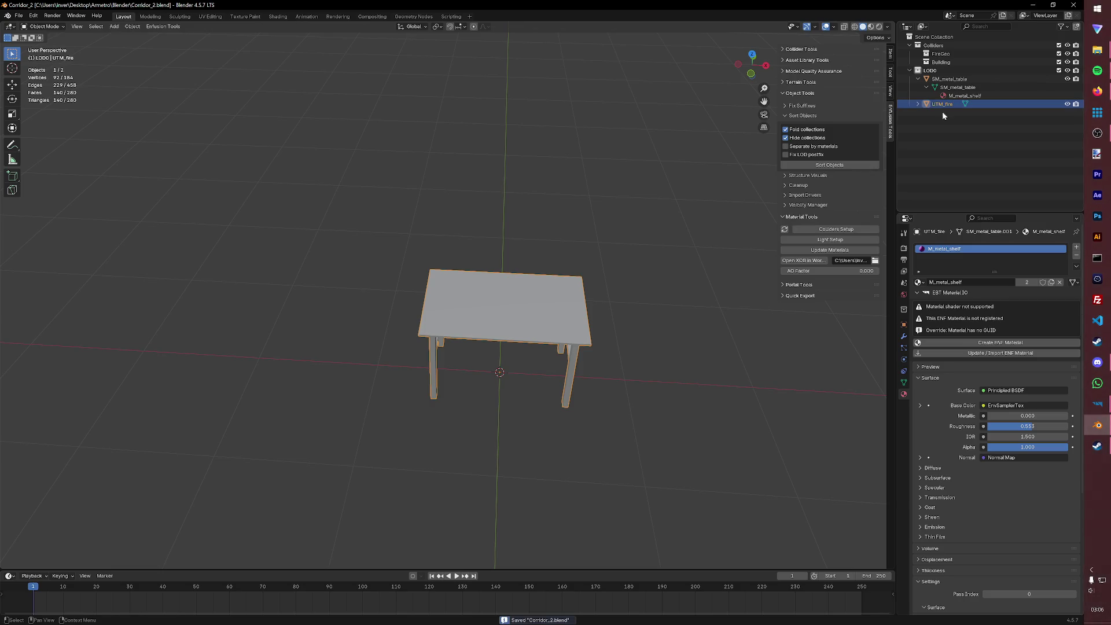
- Make a second in-place copy of the table named UTM_col and save
click(521, 339)
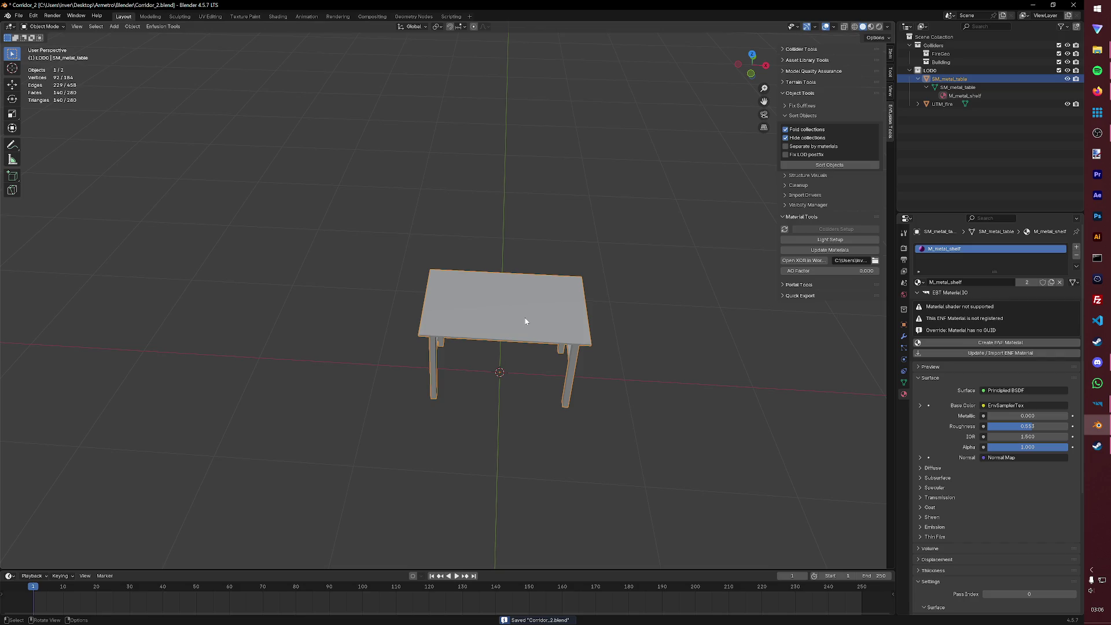
key(ctrl+s)
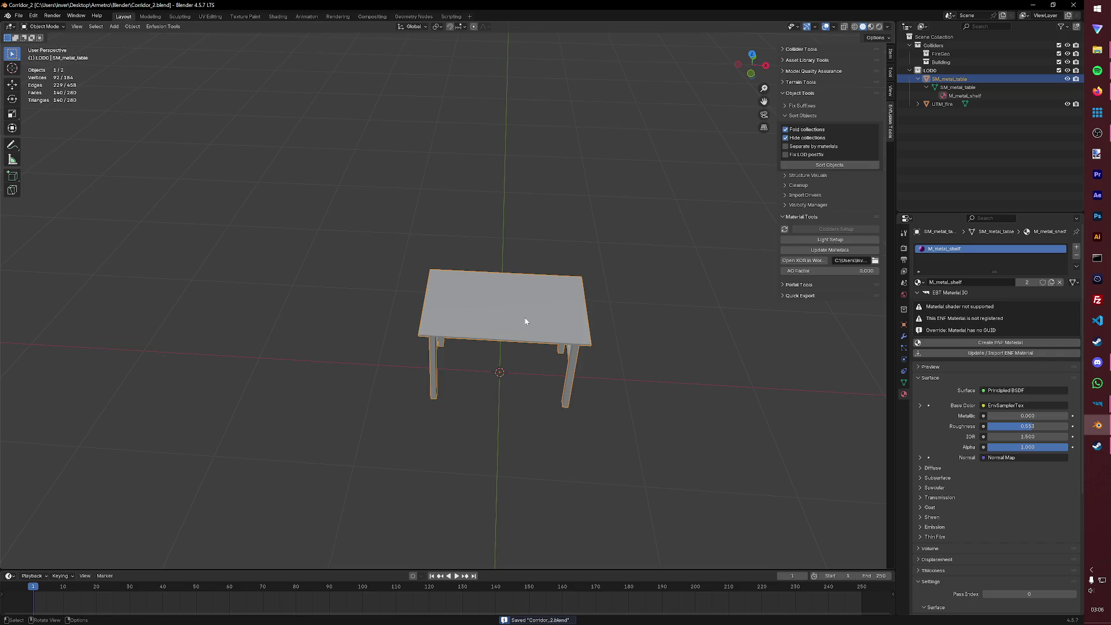
key(shift+d)
click(566, 322)
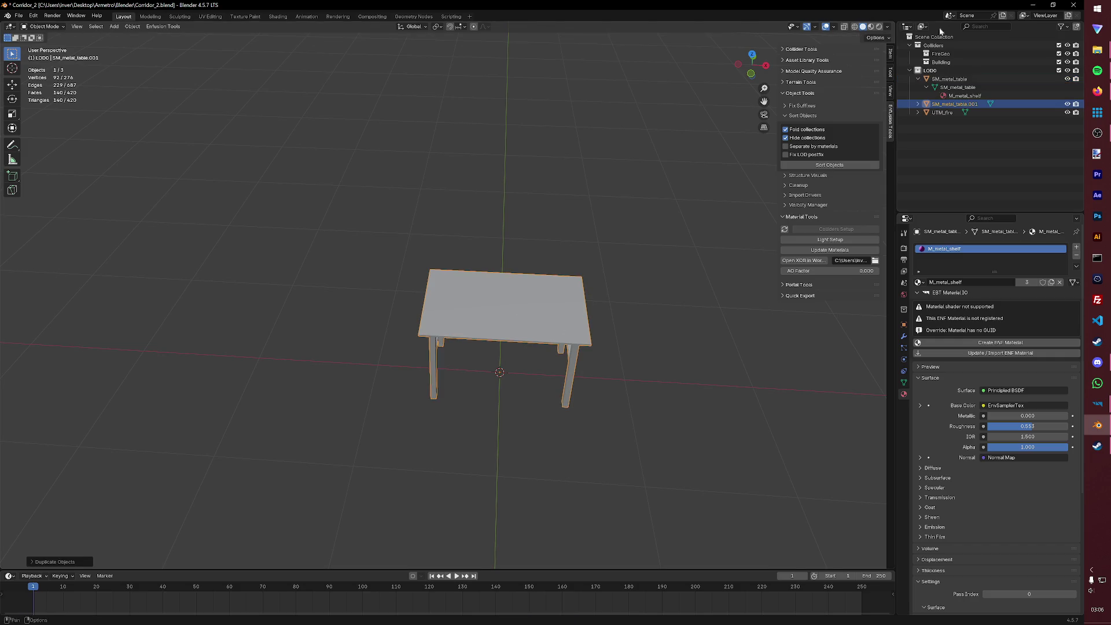
double_click(943, 104)
text(U)
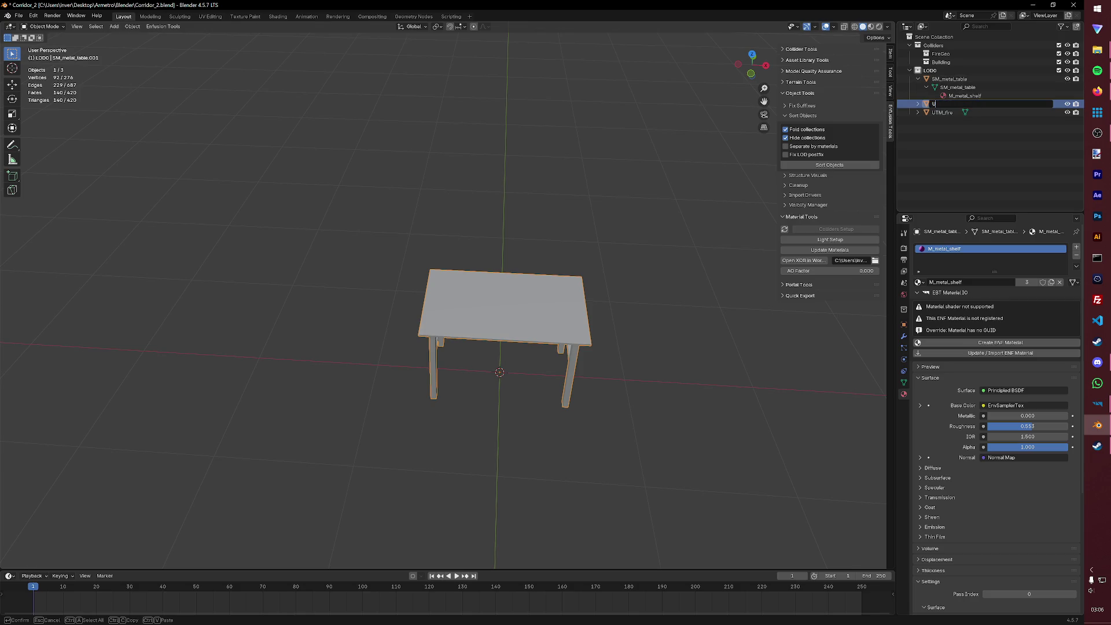
text(TM_col)
key(Return)
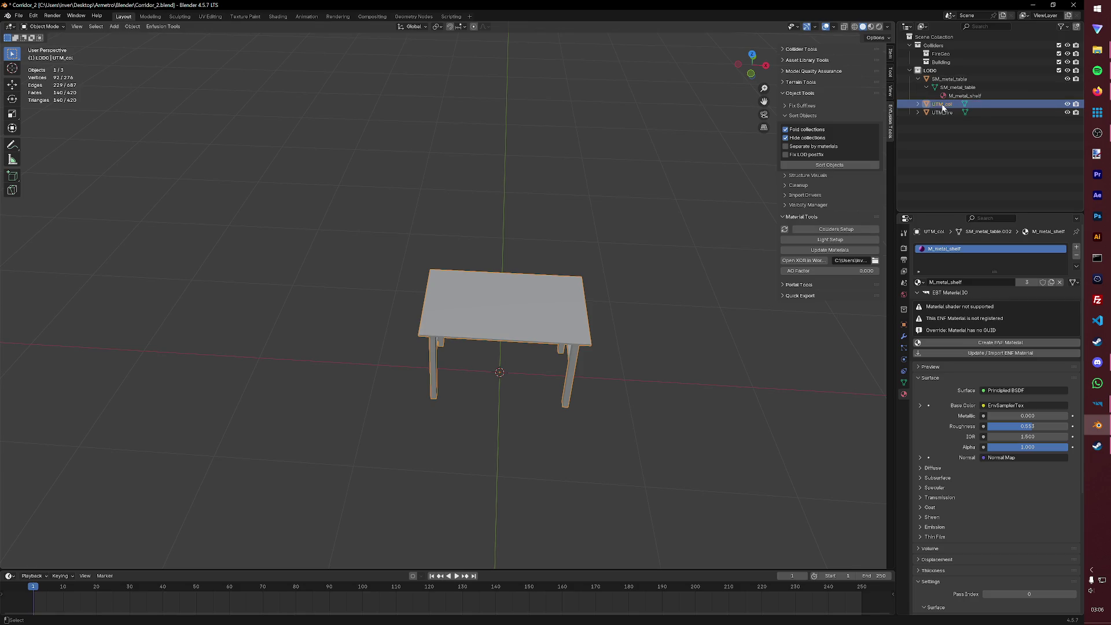
key(ctrl+s)
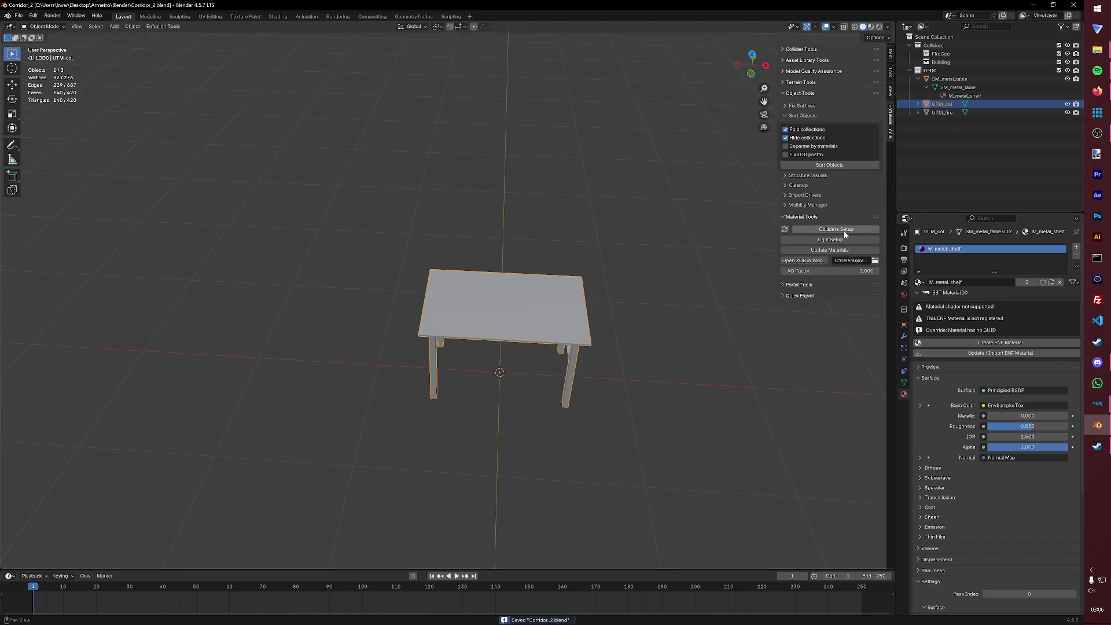
- Set up UTM_col as a Metal collider with the Building layer preset
click(830, 230)
click(884, 244)
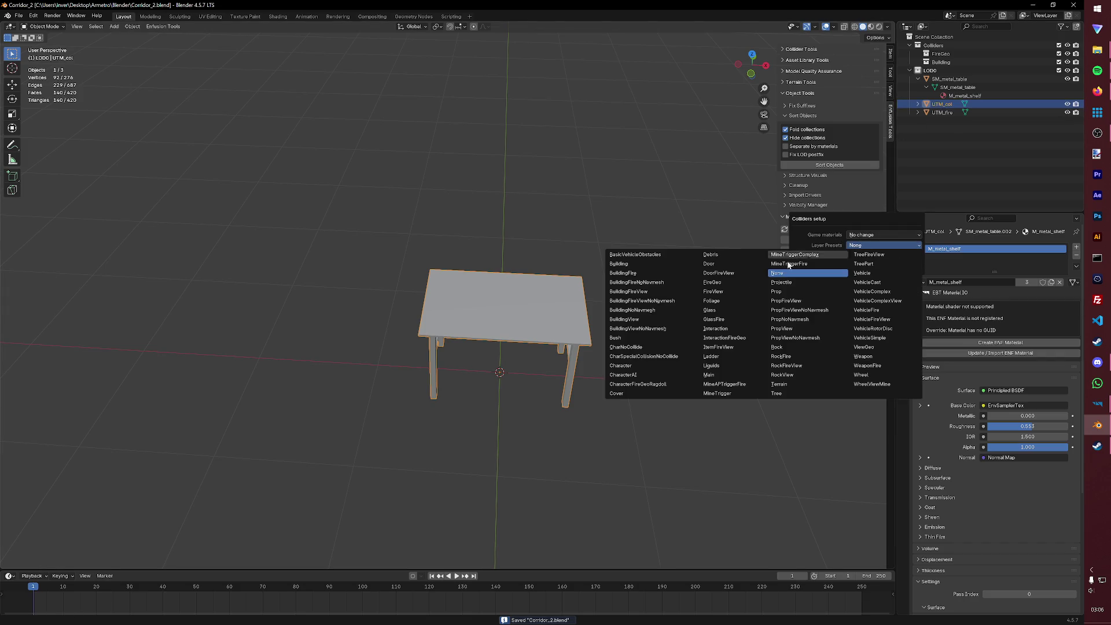
click(638, 266)
click(883, 235)
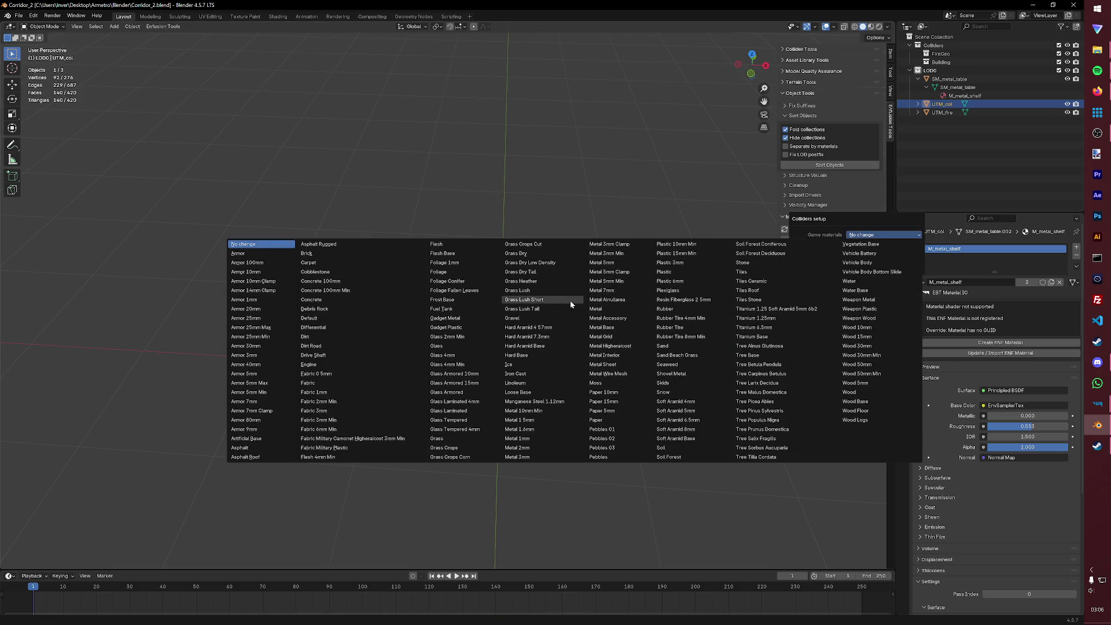
click(612, 310)
click(842, 266)
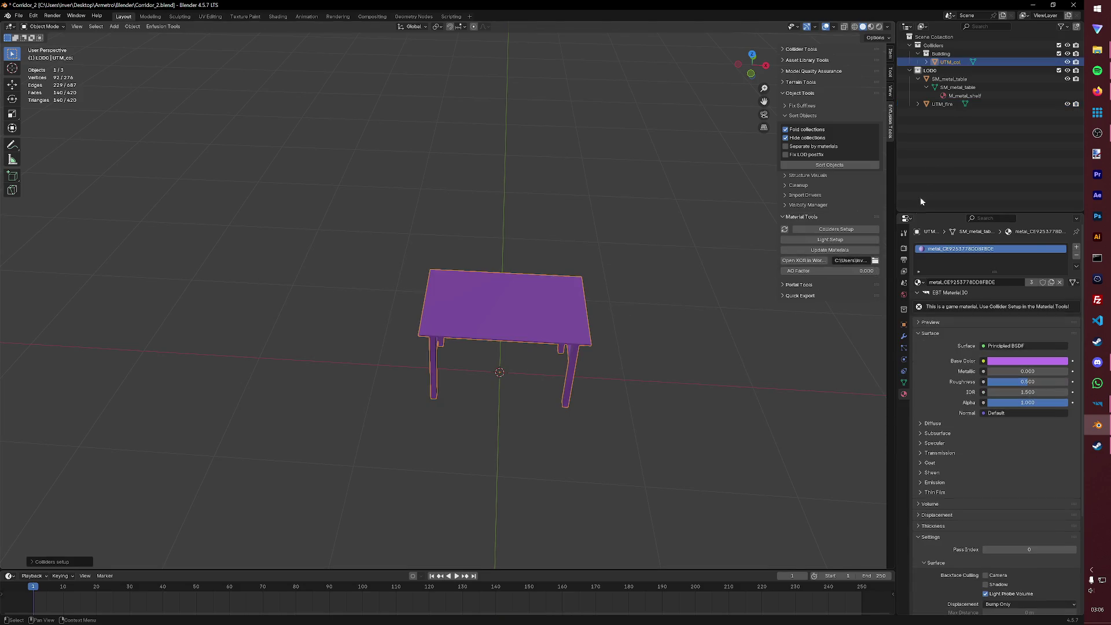
- Set up UTM_fire as a Metal collider with the FireGeo preset and save
click(944, 105)
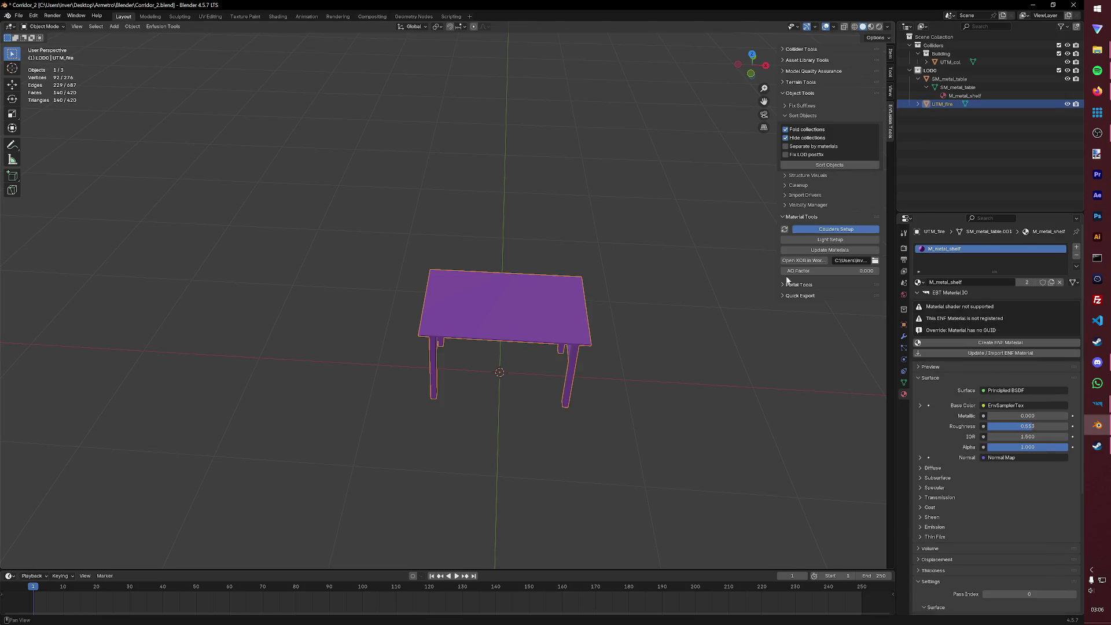
click(836, 229)
click(883, 234)
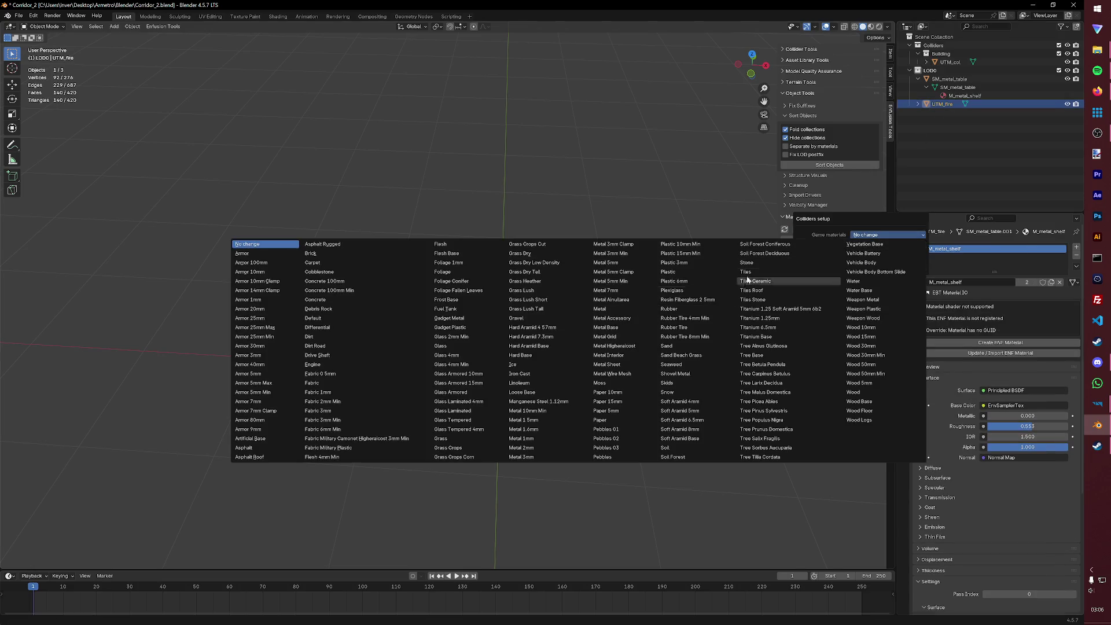
click(602, 310)
click(863, 245)
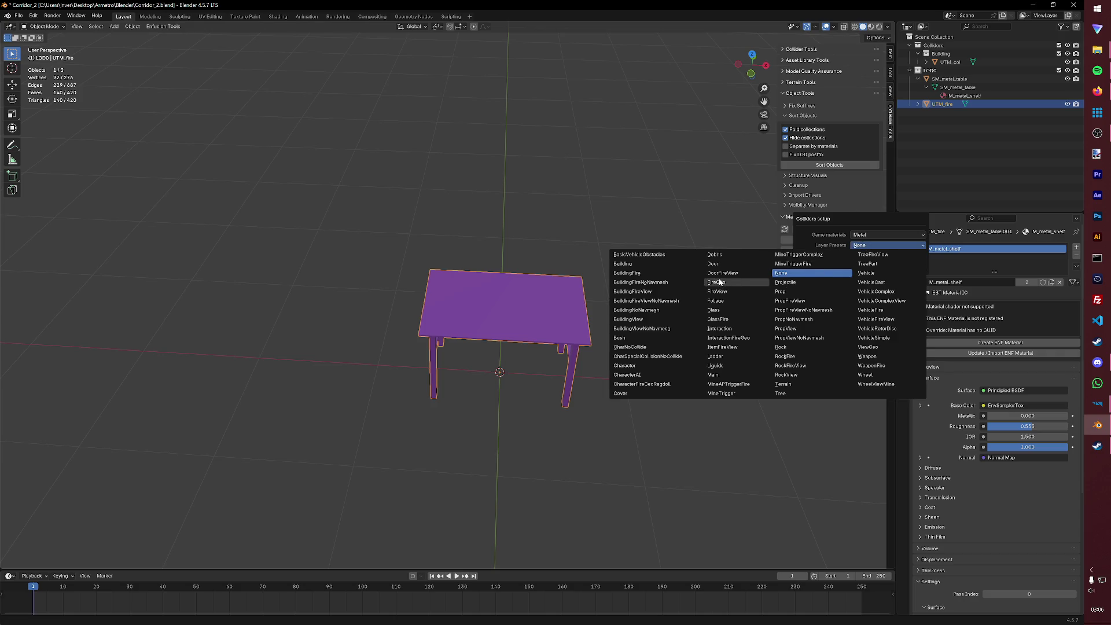
click(719, 282)
click(835, 262)
key(ctrl+s)
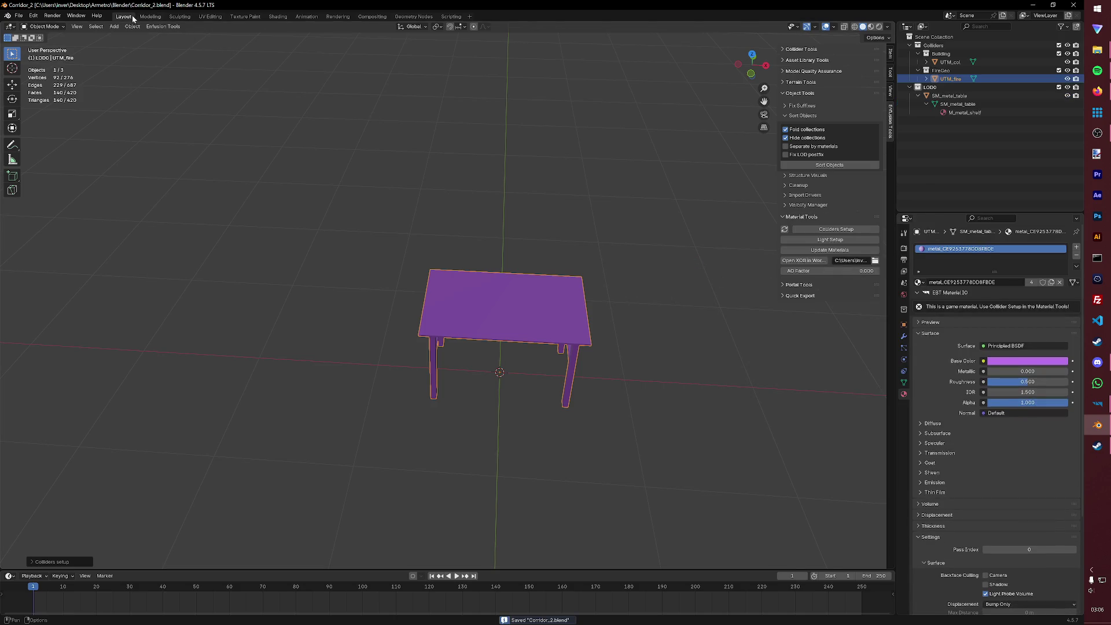
- Save the scene as metal_table.blend in a new Base Assets/Base Furniture/metal_table folder
click(19, 15)
click(41, 78)
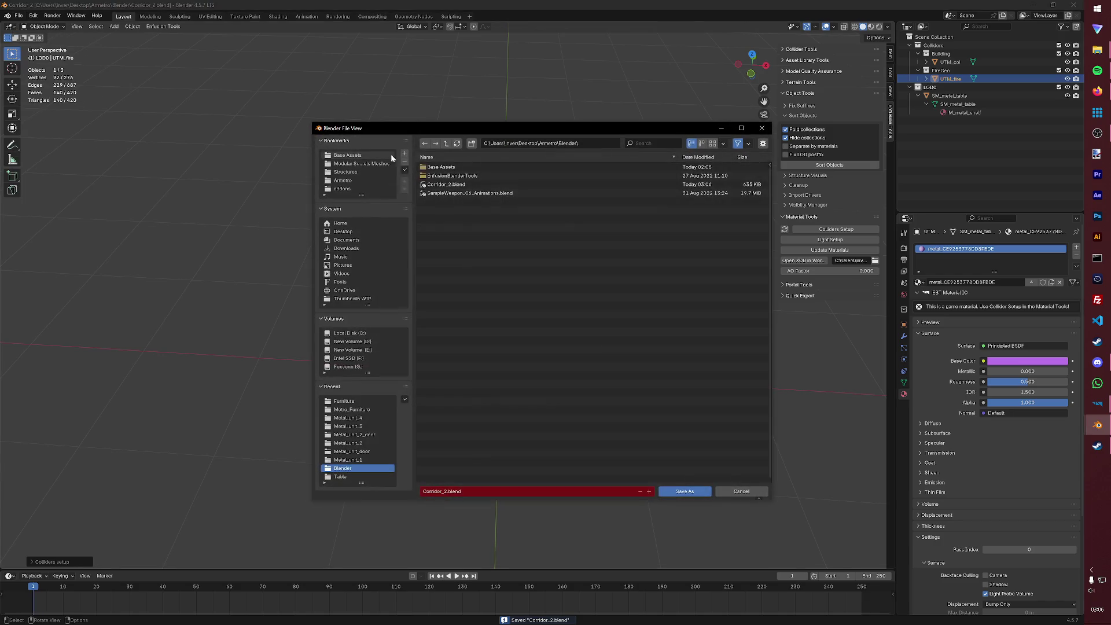
double_click(449, 168)
double_click(463, 176)
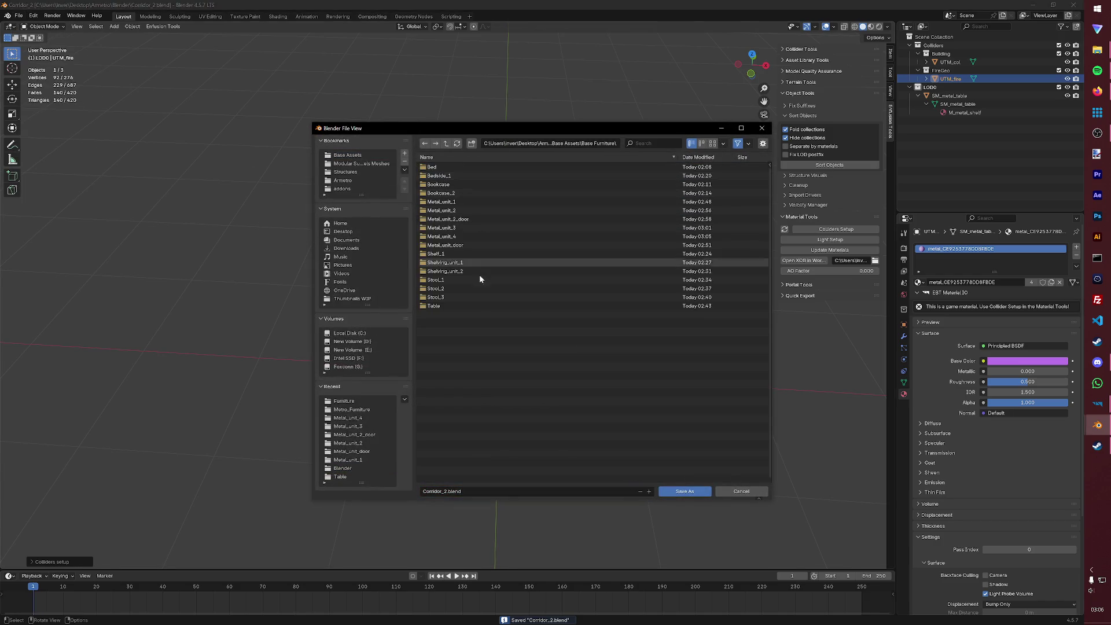
click(471, 143)
text(metal_table)
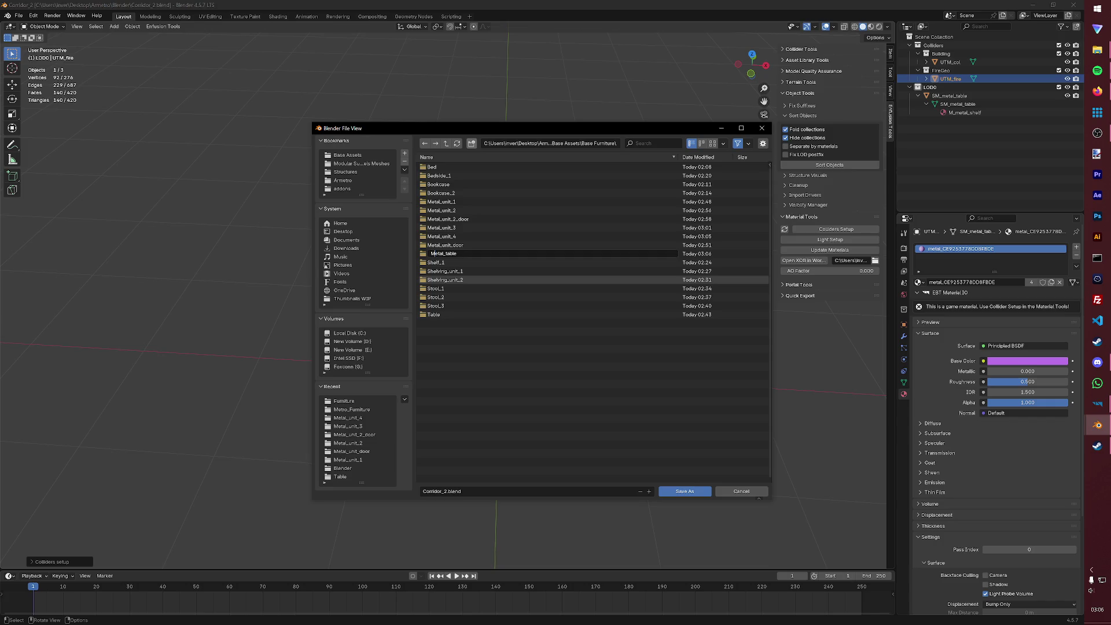
key(Return)
key(Return)
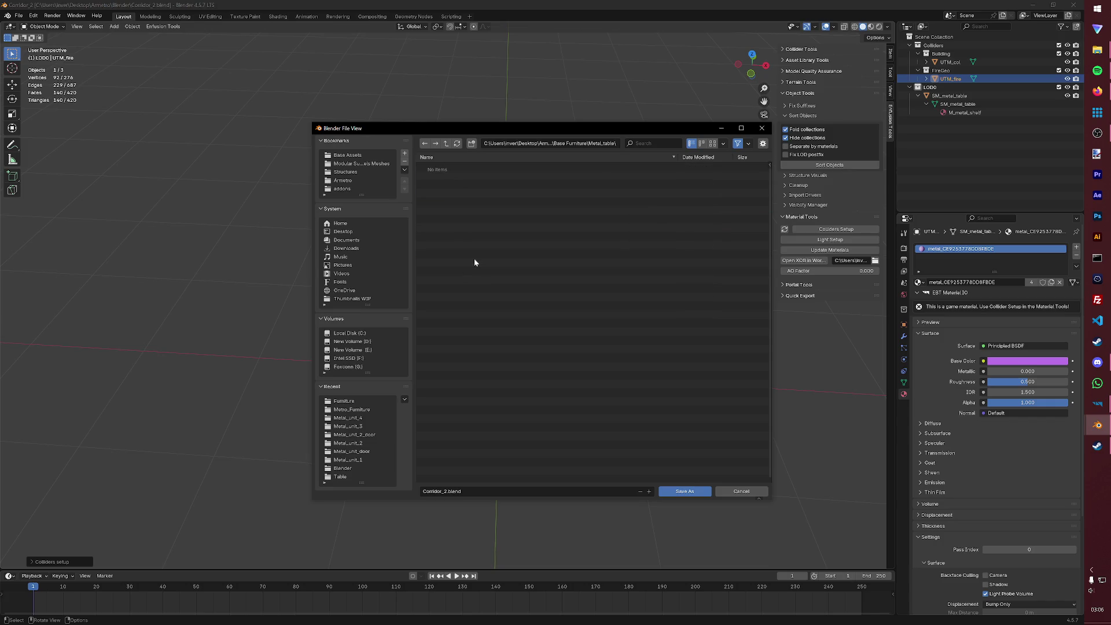
click(474, 491)
text(metal_table)
click(671, 491)
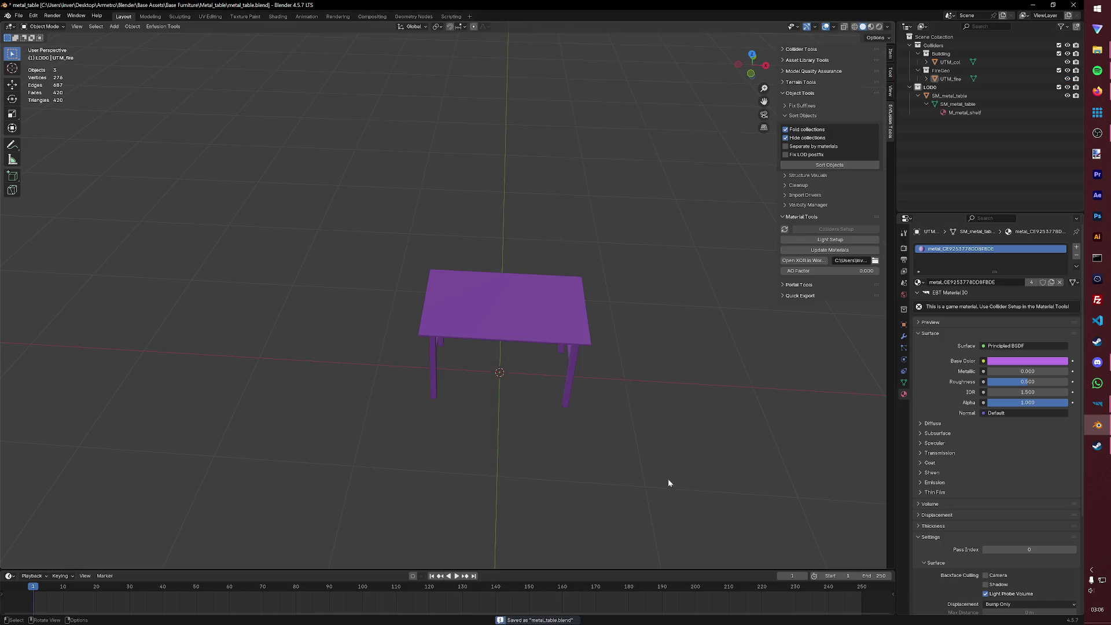
- Export the table as metal_table.fbx into Structures/Metro_Furniture via Enfusion Tools
click(162, 26)
mouse_move(168, 40)
click(223, 60)
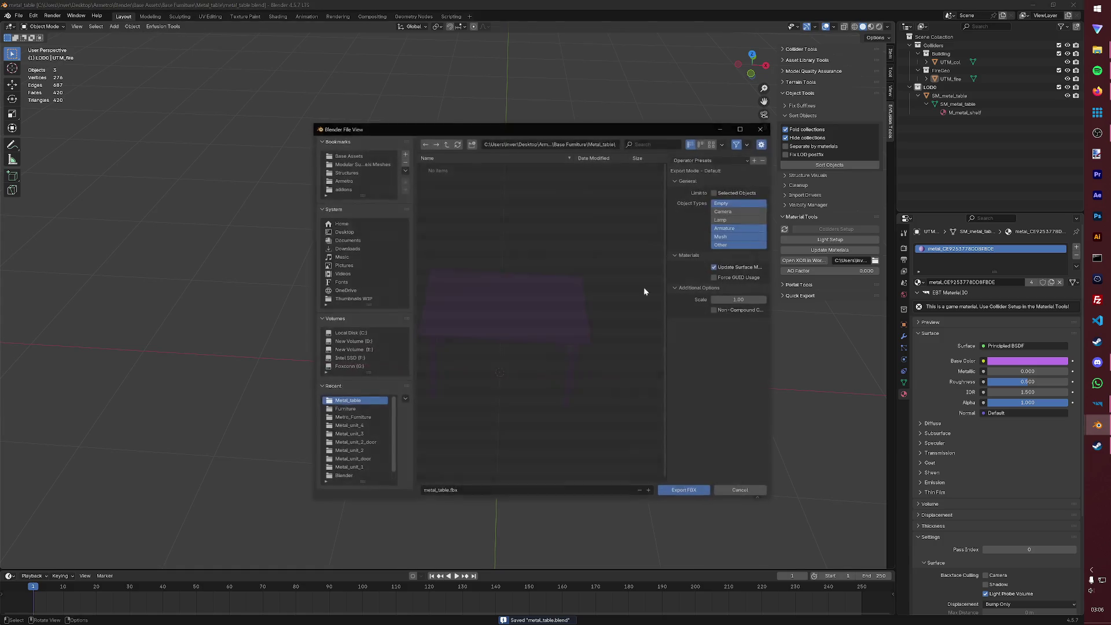
click(376, 172)
double_click(459, 176)
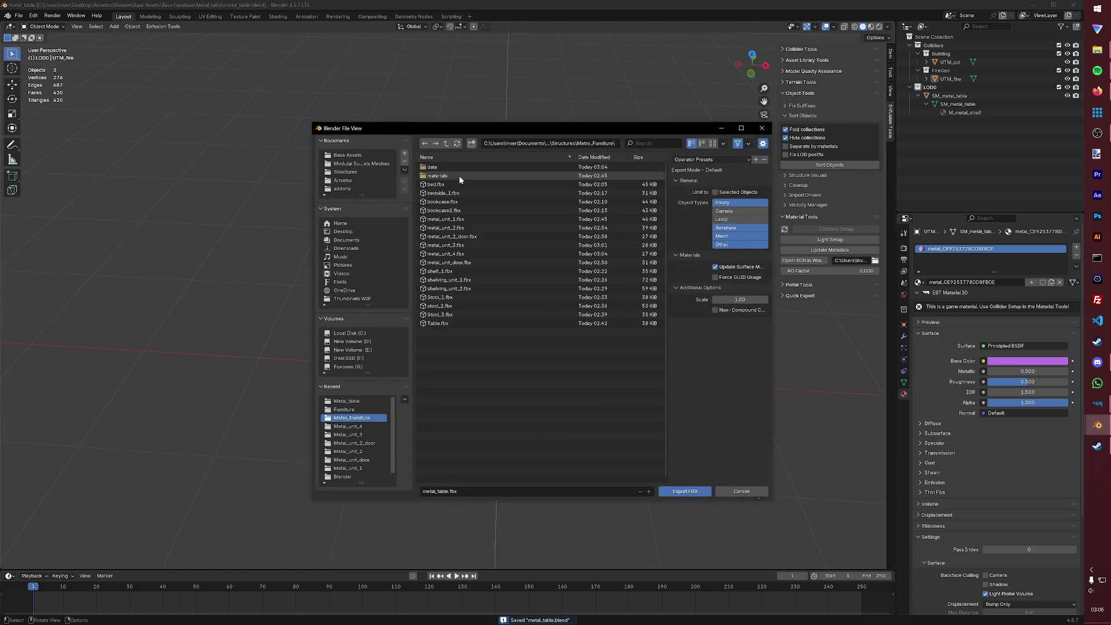
click(685, 491)
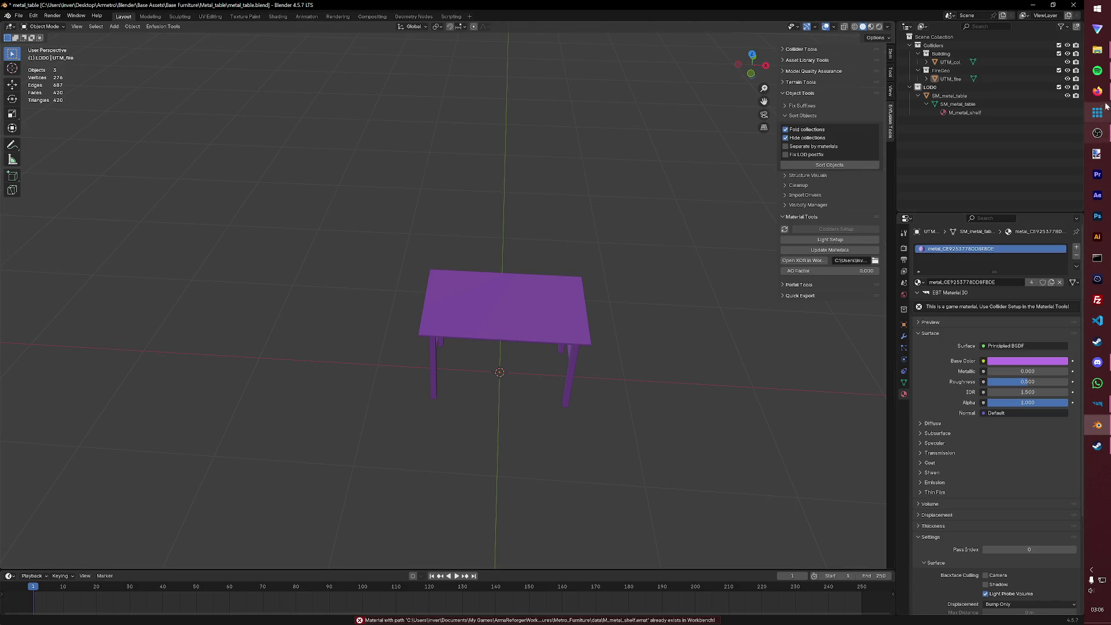
- Delete M_metal_shelf.emat from the Metro_Furniture data folder in Workbench
mouse_move(1094, 402)
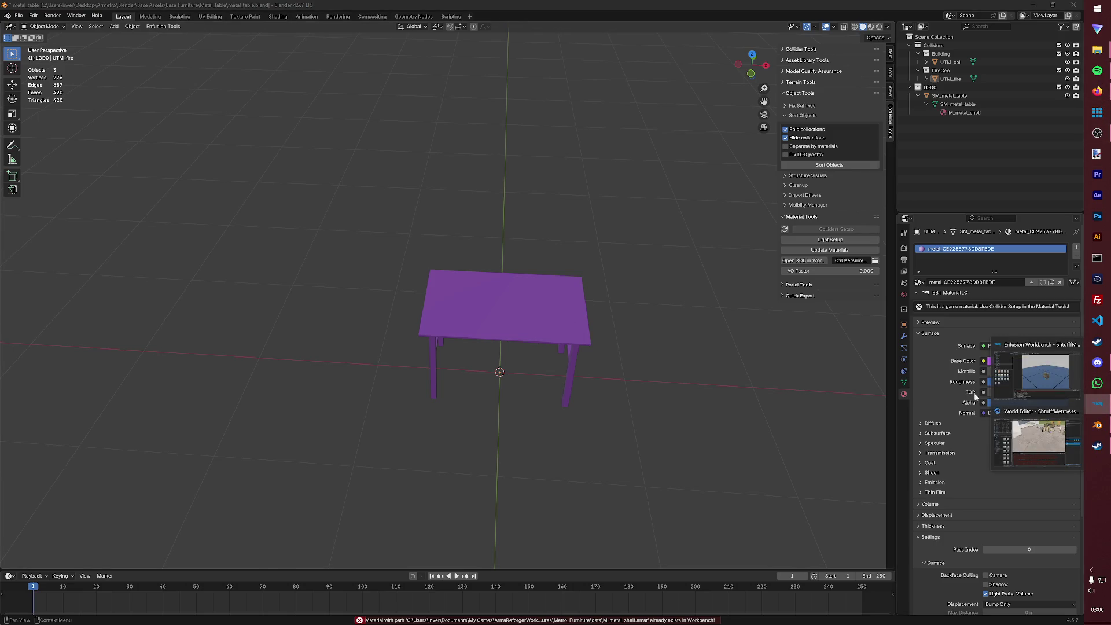
click(1036, 382)
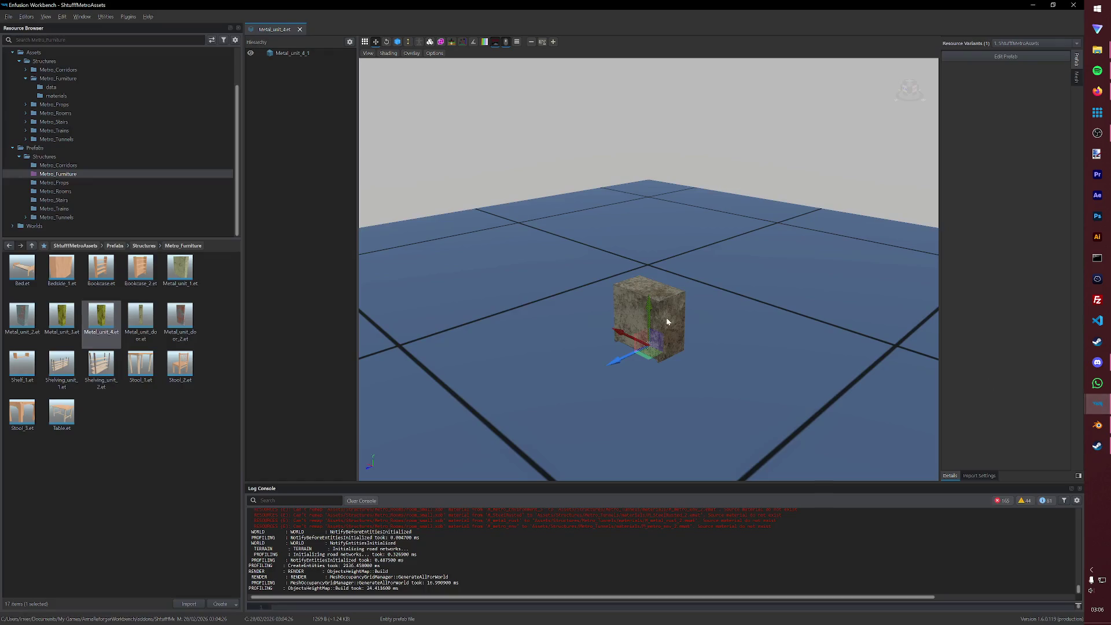
click(52, 87)
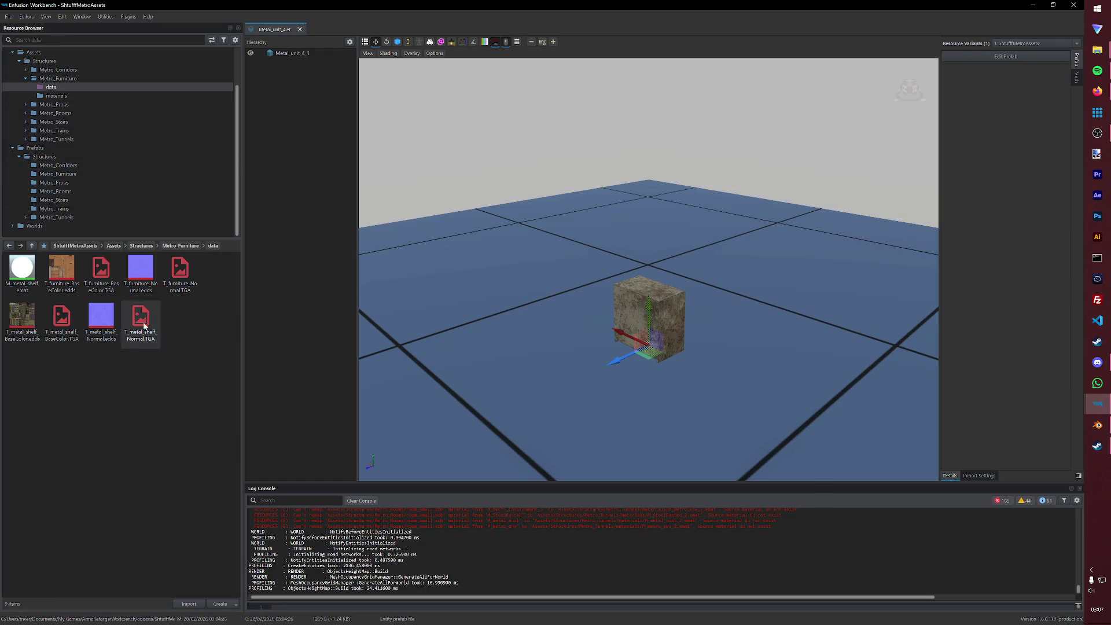
click(23, 292)
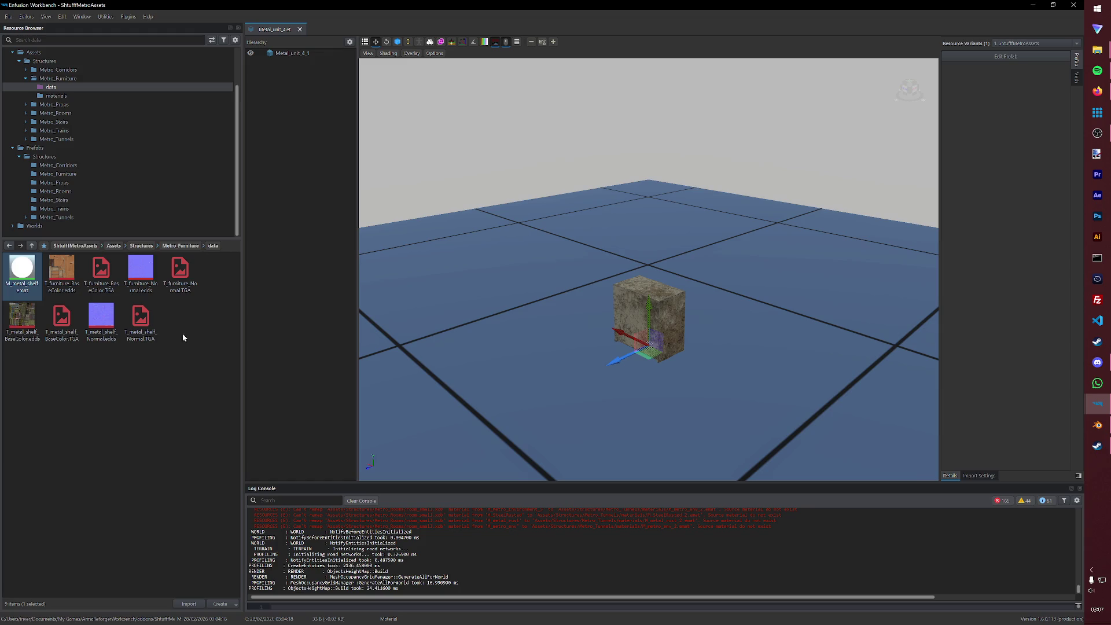
click(83, 96)
click(47, 80)
click(51, 87)
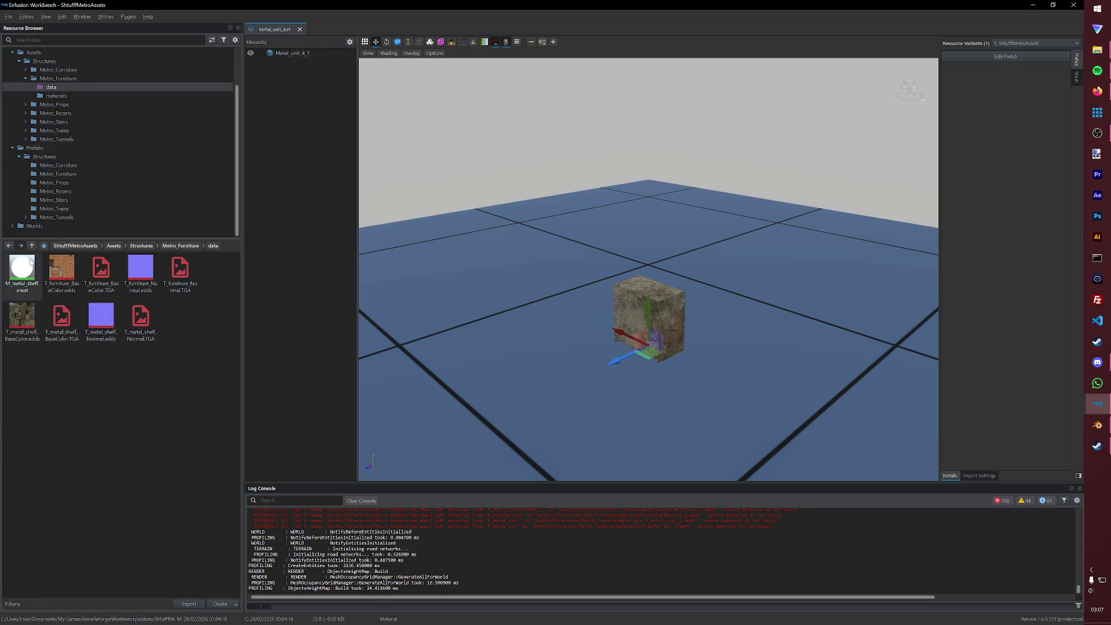
key(Delete)
key(Return)
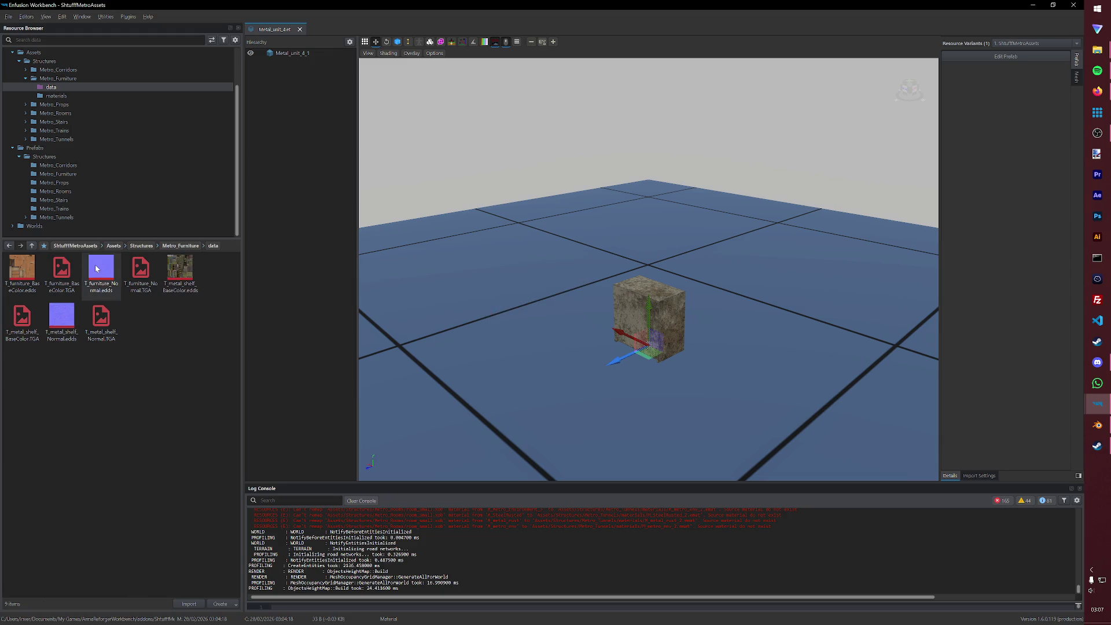
- Re-export the table FBX from Blender and register it as a Model in Workbench
click(1097, 426)
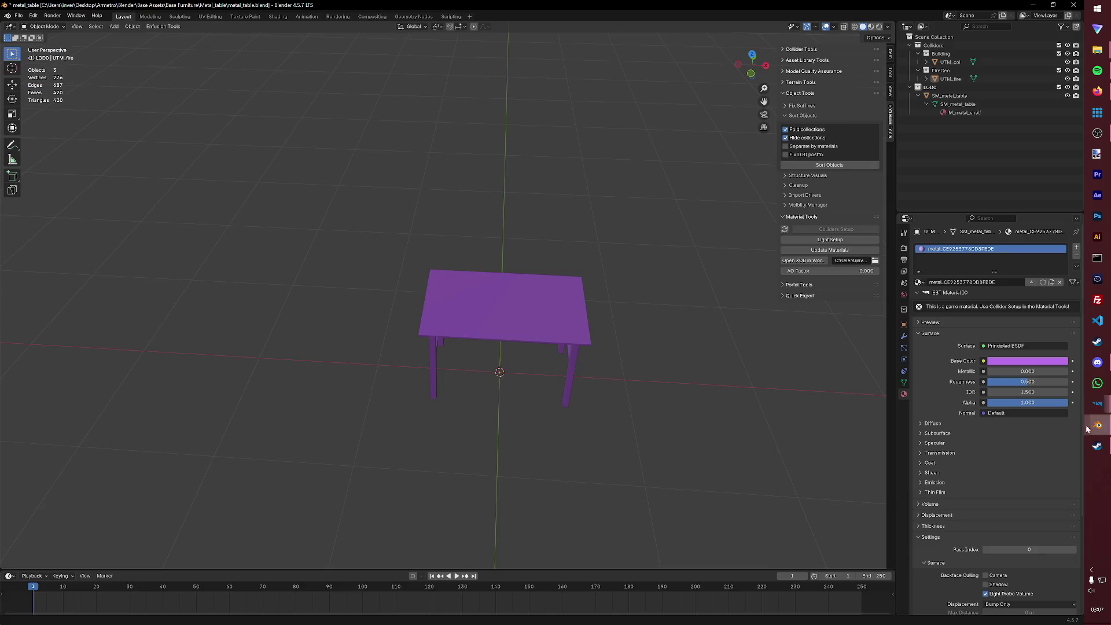
click(163, 27)
mouse_move(172, 47)
click(215, 53)
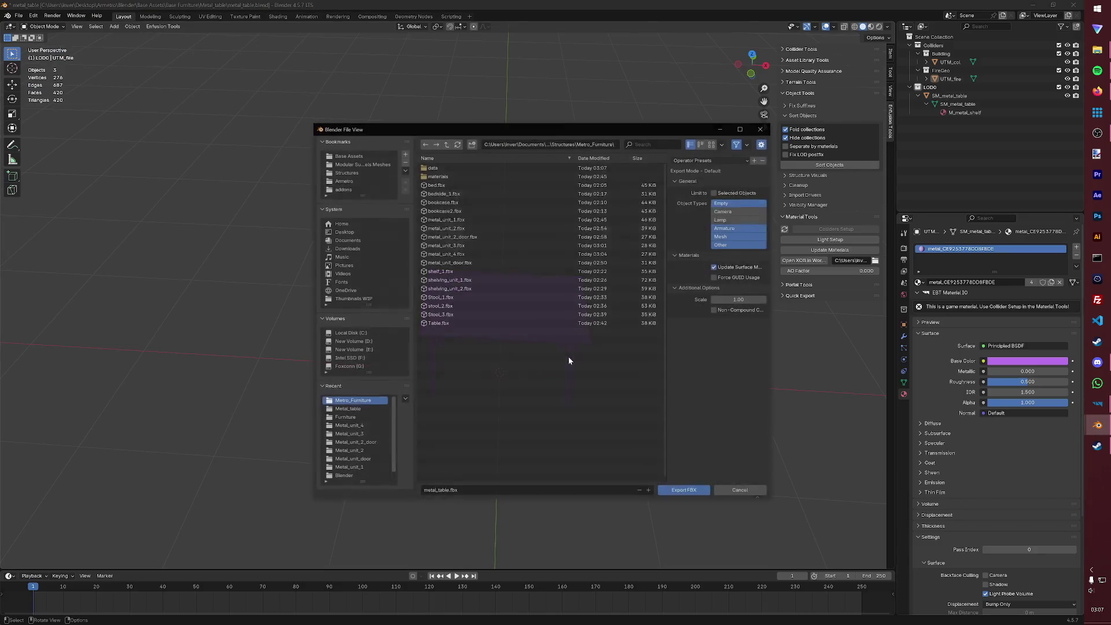
click(684, 491)
mouse_move(1097, 404)
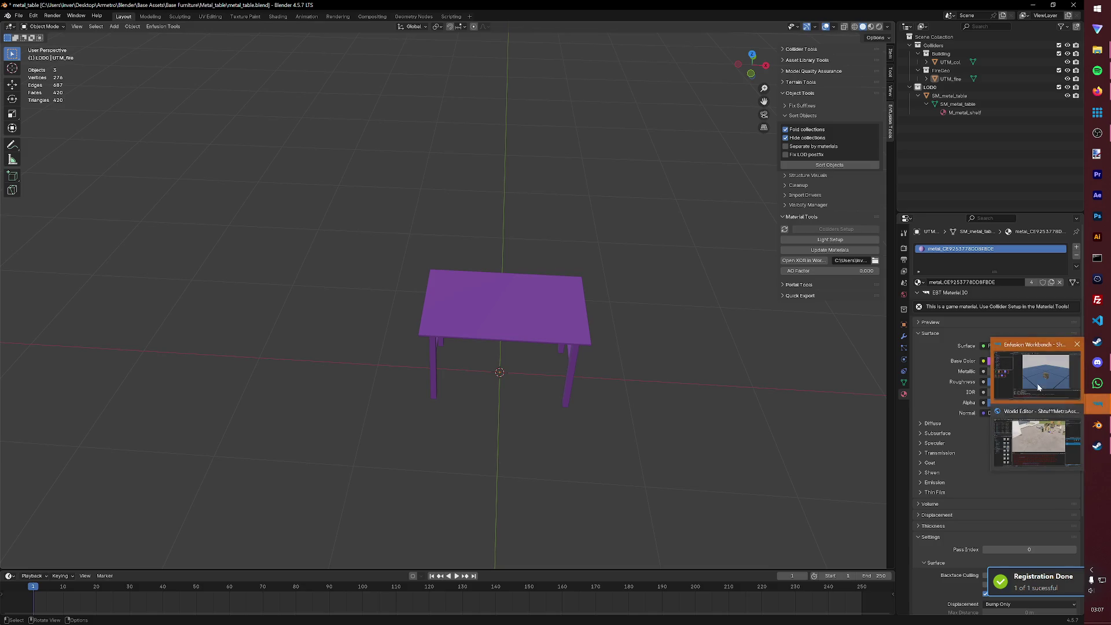
click(1037, 383)
click(536, 332)
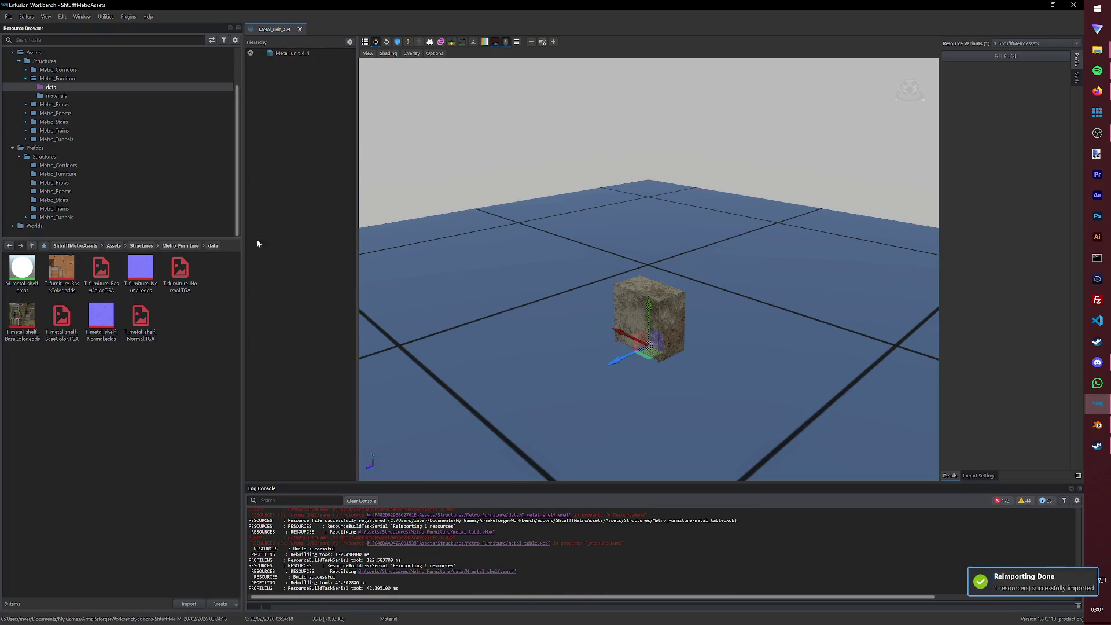
- Duplicate the Table.et prefab in Metro_Furniture as Metal_table
click(57, 218)
click(58, 175)
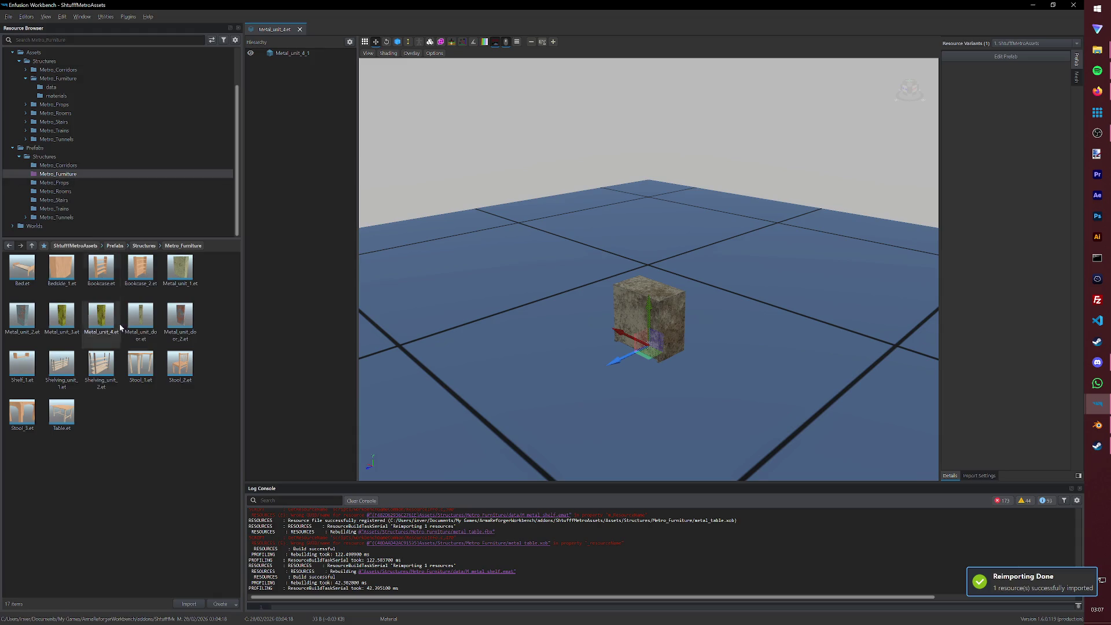
right_click(180, 318)
click(110, 415)
click(77, 421)
right_click(77, 421)
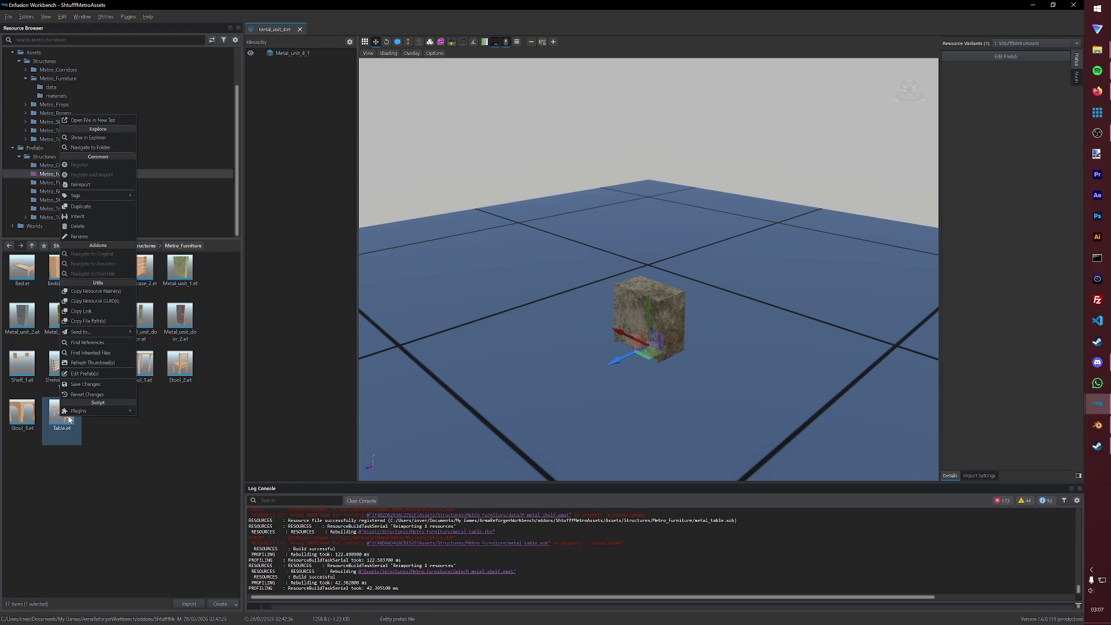
click(78, 212)
text(Metal_table)
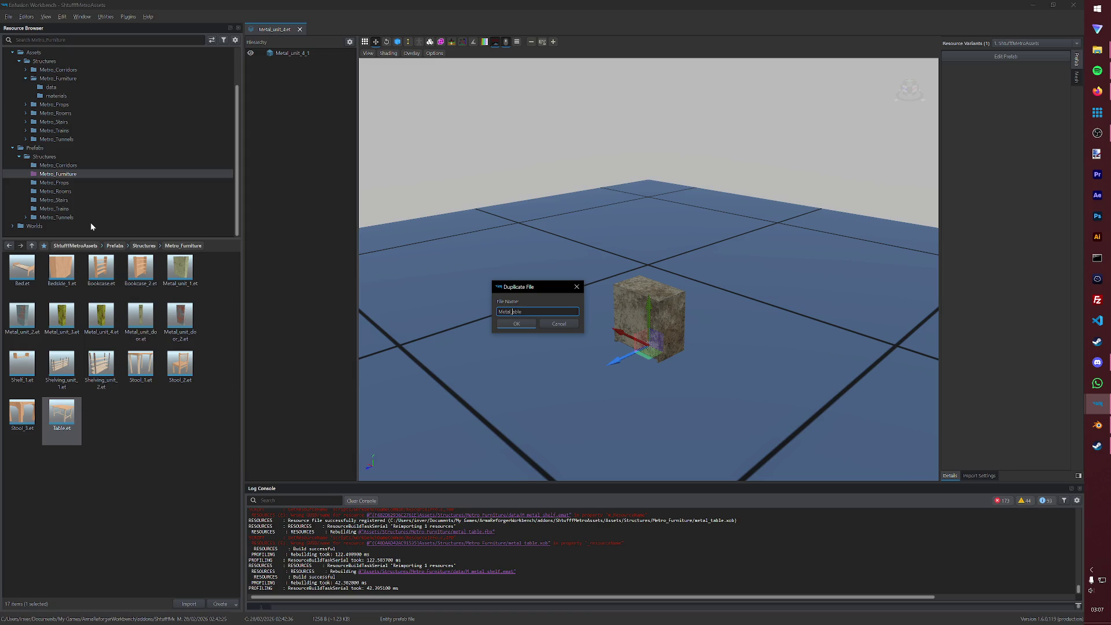
key(Return)
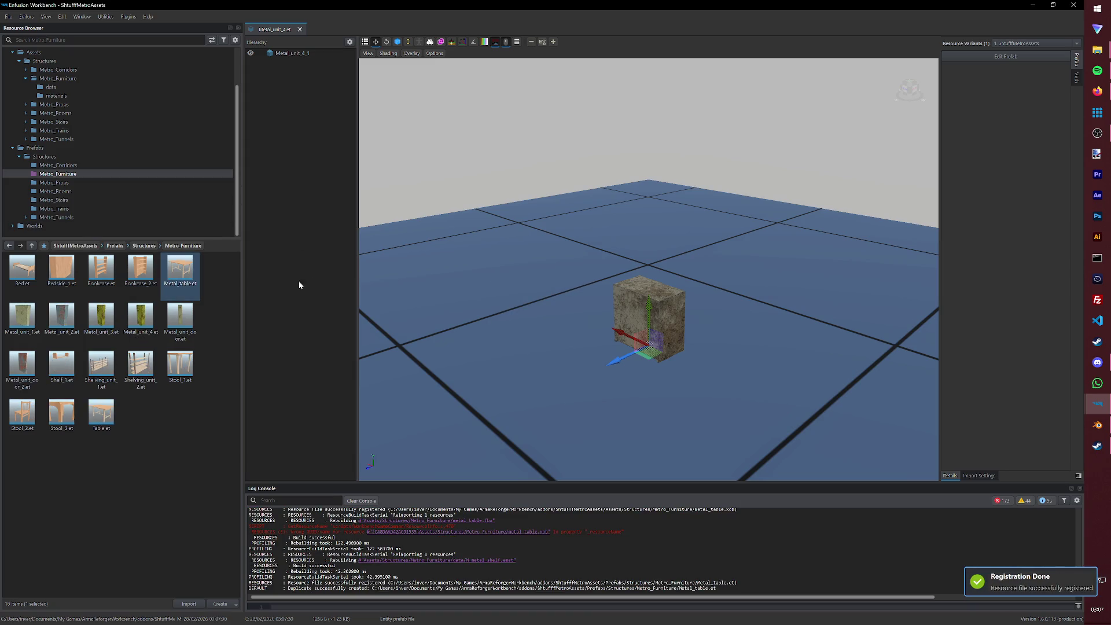
- Open Metal_table.et for editing in the World Editor, closing Metal_unit_4
double_click(188, 270)
click(300, 29)
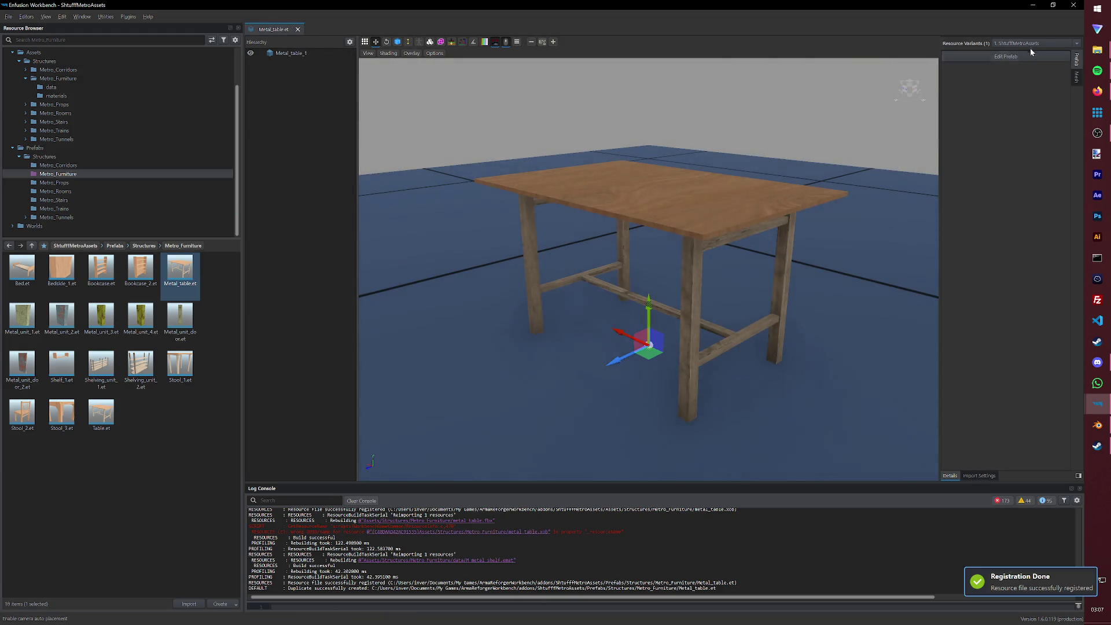
click(1007, 56)
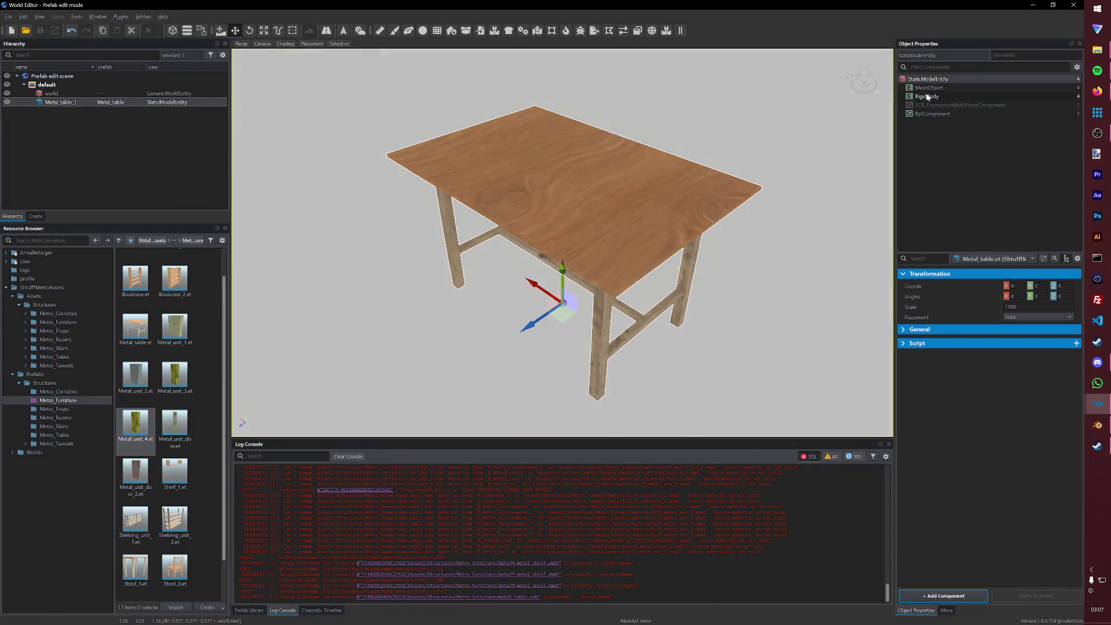
- Set the Metal_table MeshObject to metal_table.xob and save the prefab
click(929, 88)
click(1031, 295)
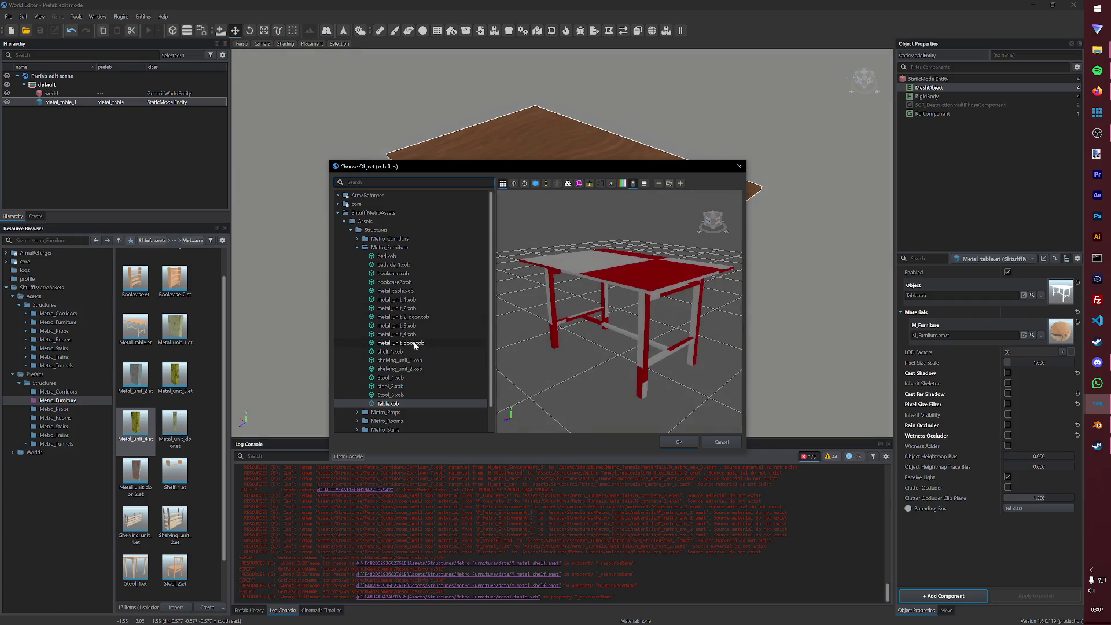
click(395, 291)
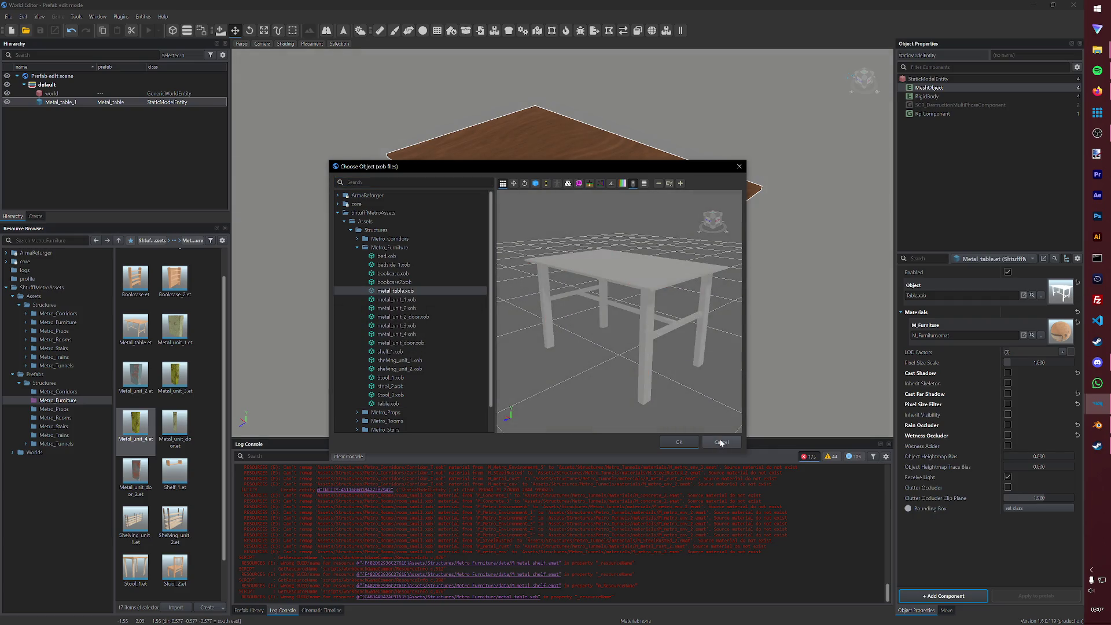
click(679, 442)
key(ctrl+s)
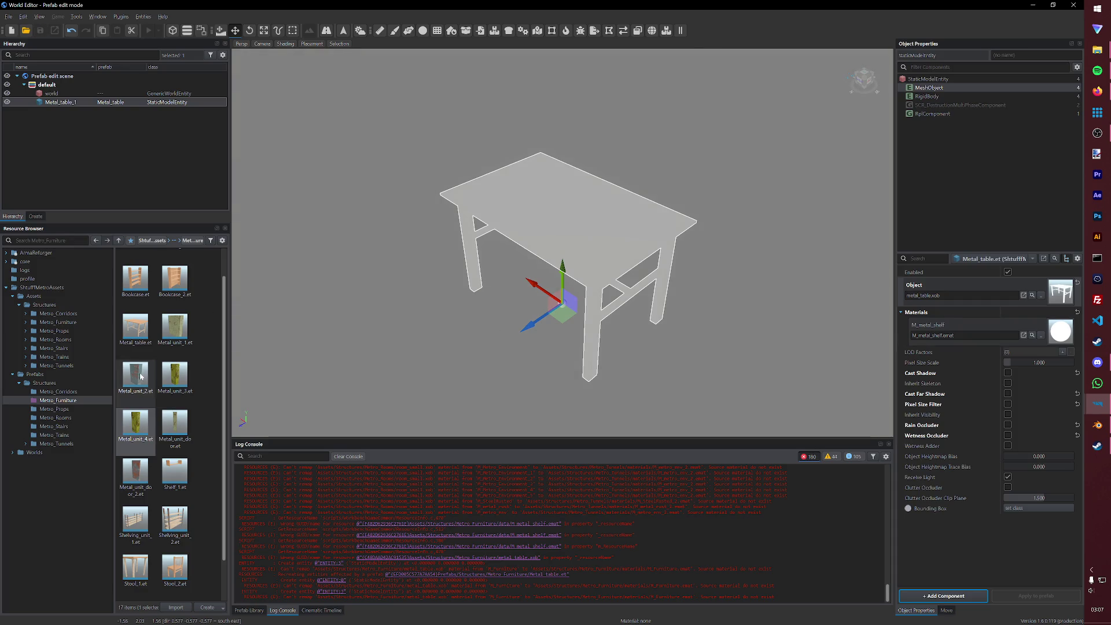
- Apply M_metal_shelf.emat to the table's Materials slot
click(56, 322)
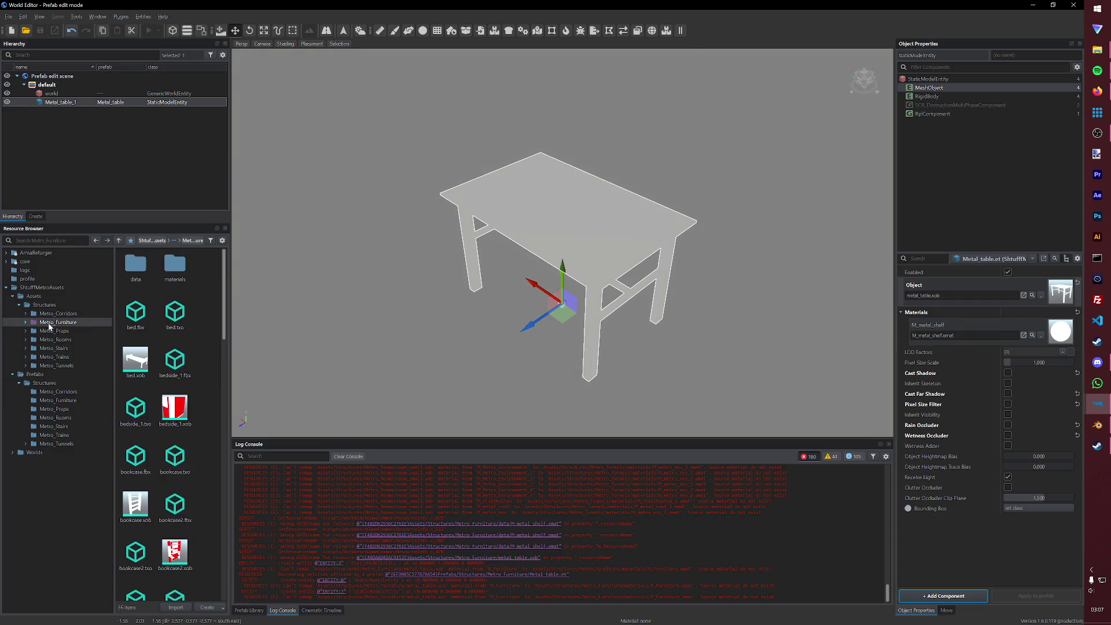
double_click(175, 270)
mouse_move(174, 263)
mouse_down()
mouse_move(858, 384)
mouse_move(1020, 334)
mouse_up()
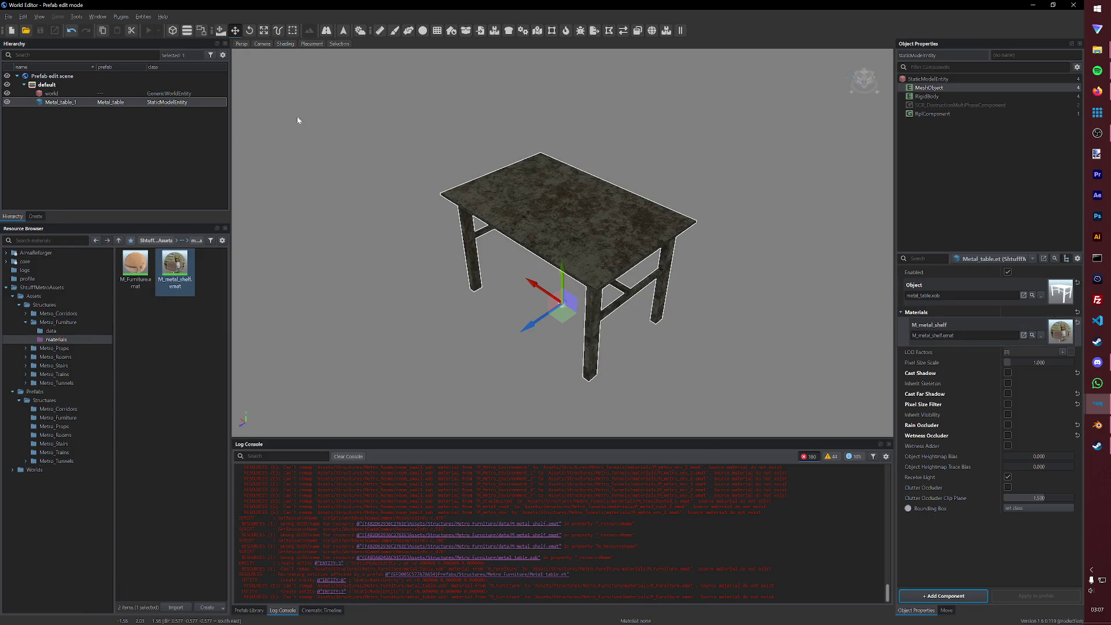
click(9, 16)
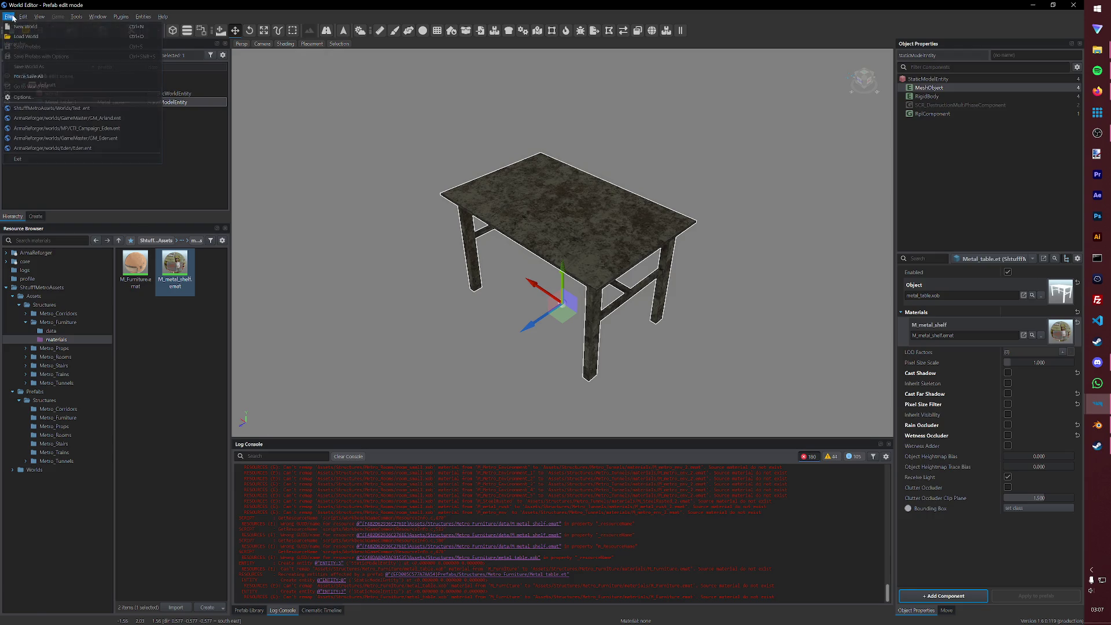